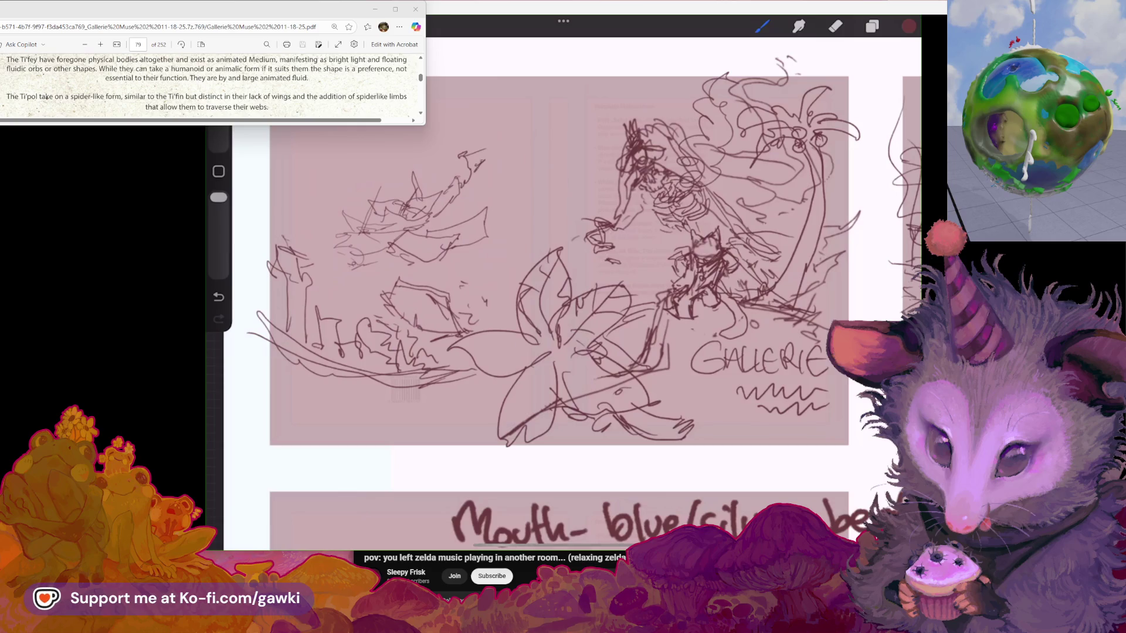
Sketch a curving maroon stroke in the upper jungle foliage of the first thumbnail
drag(469, 92, 482, 154)
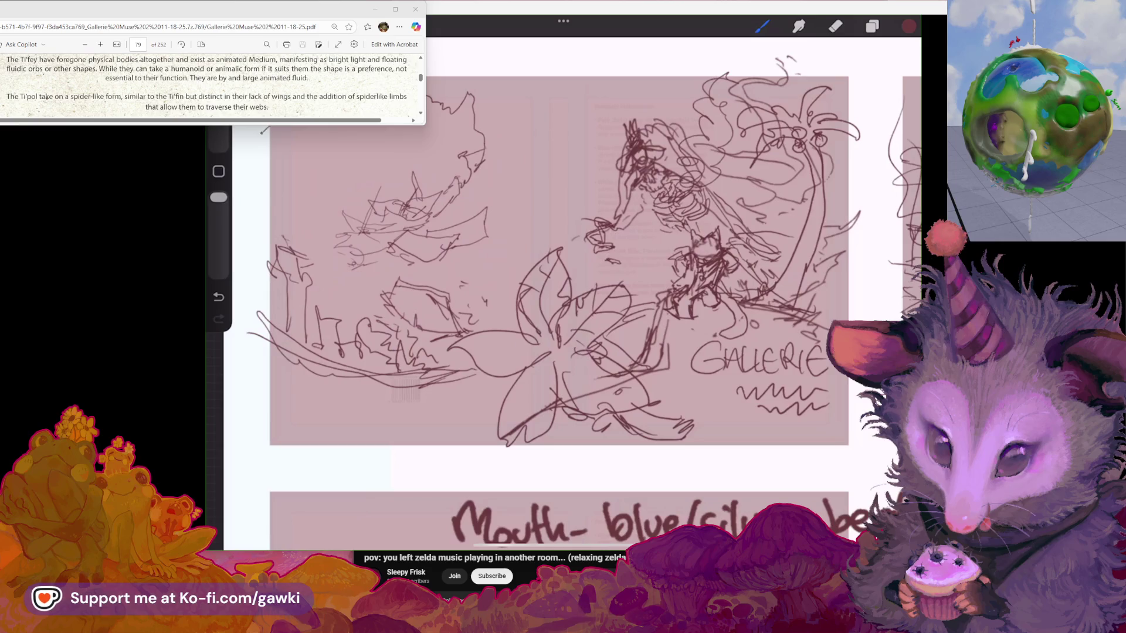
Add small foliage strokes and loop marks to the left jungle area, redoing failed attempts
key(e)
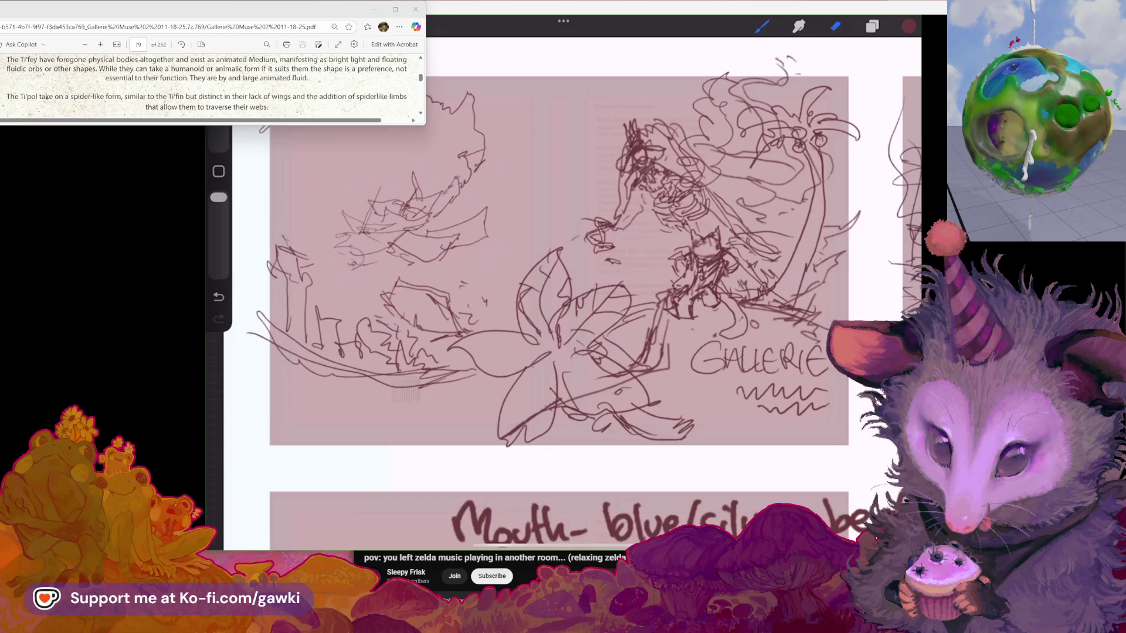
key(b)
key(ctrl+z)
key(ctrl+z)
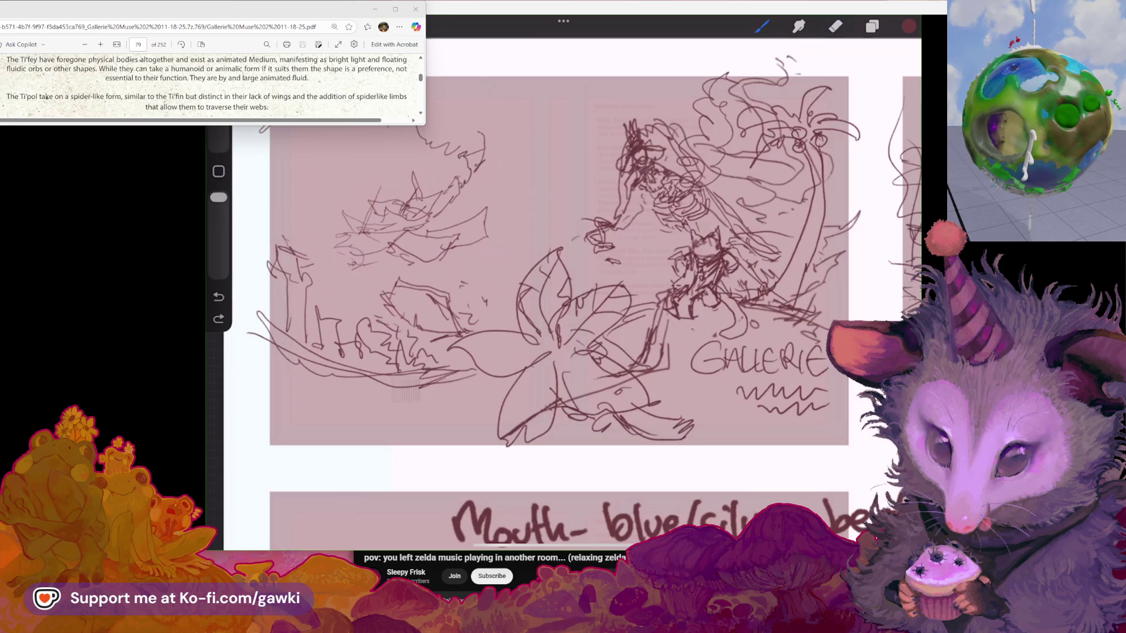
drag(389, 126, 395, 148)
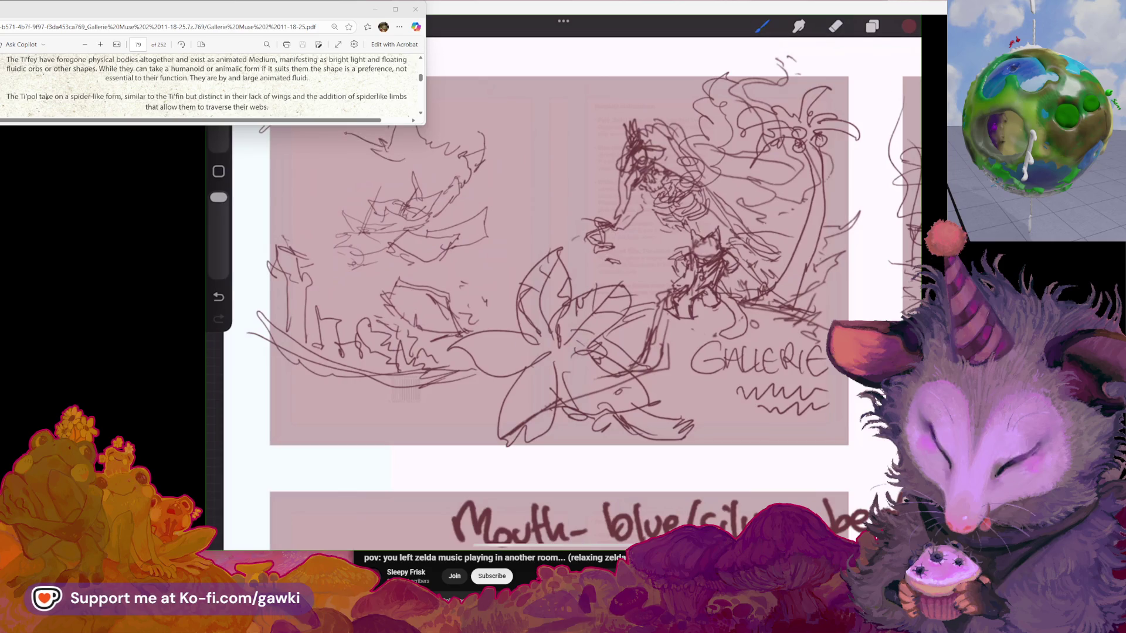
key(ctrl+z)
drag(375, 140, 346, 128)
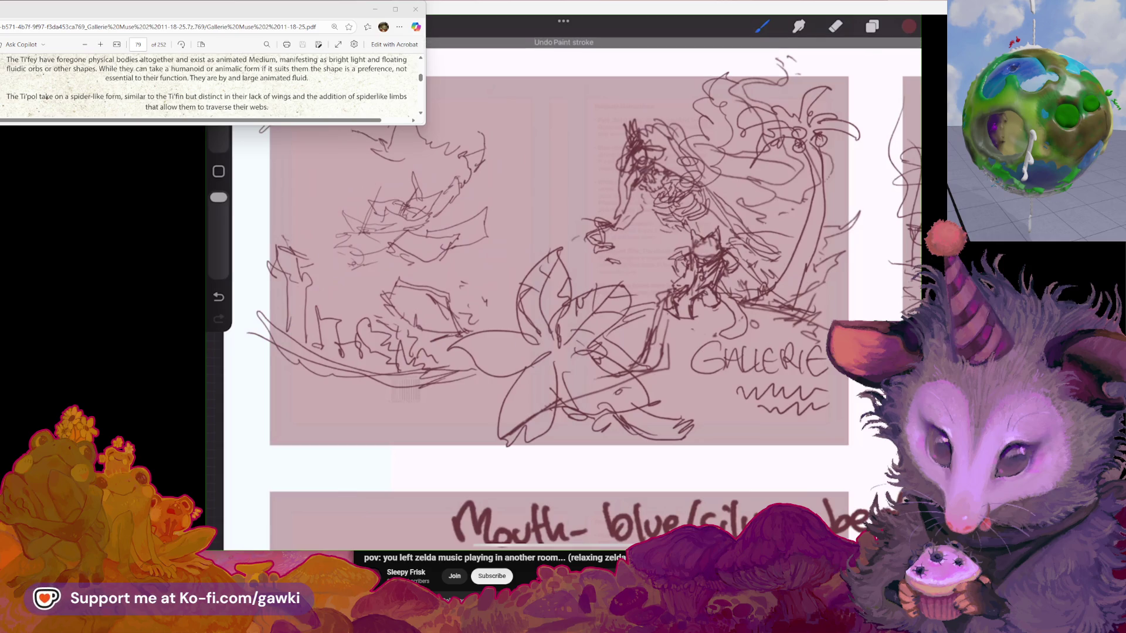
key(ctrl+z)
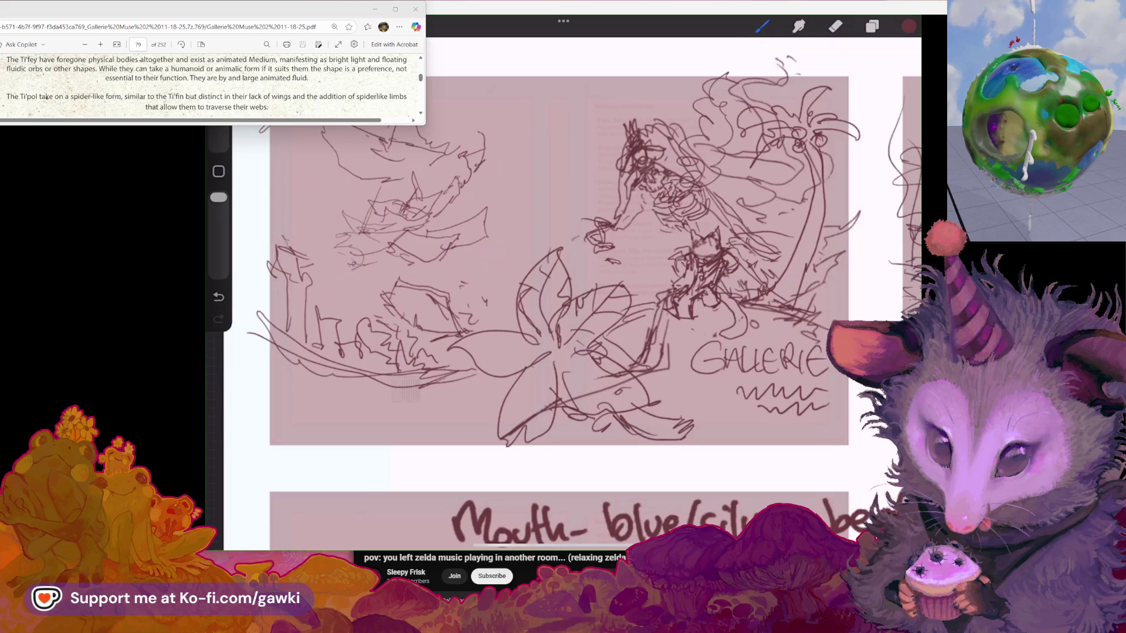
drag(389, 189, 360, 173)
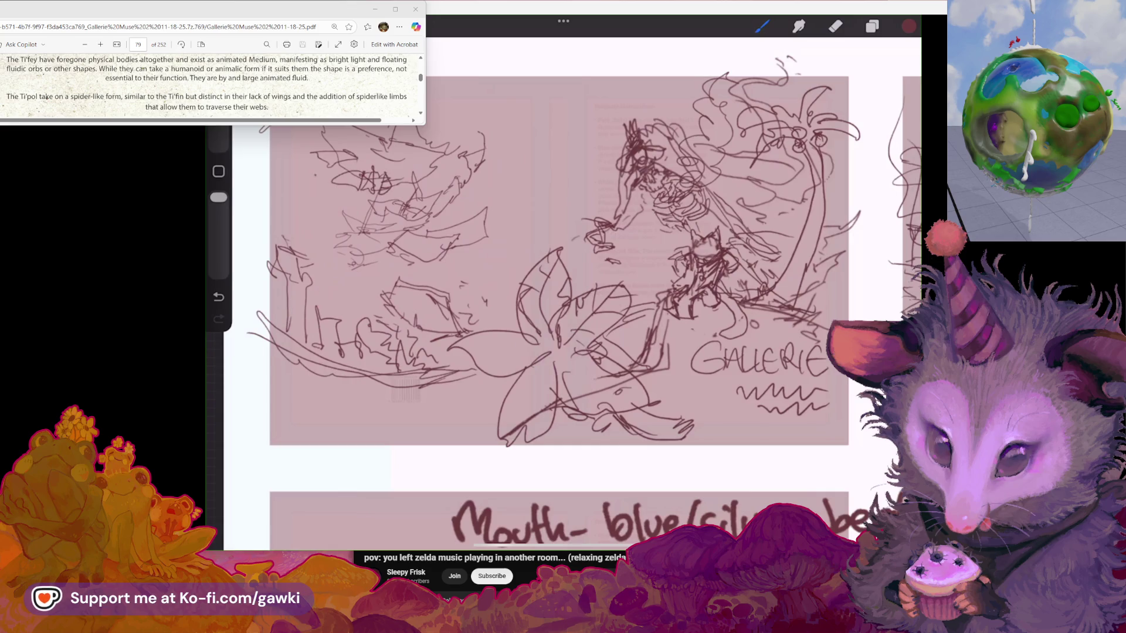
mouse_move(324, 163)
mouse_down()
mouse_move(313, 172)
mouse_move(330, 194)
mouse_up()
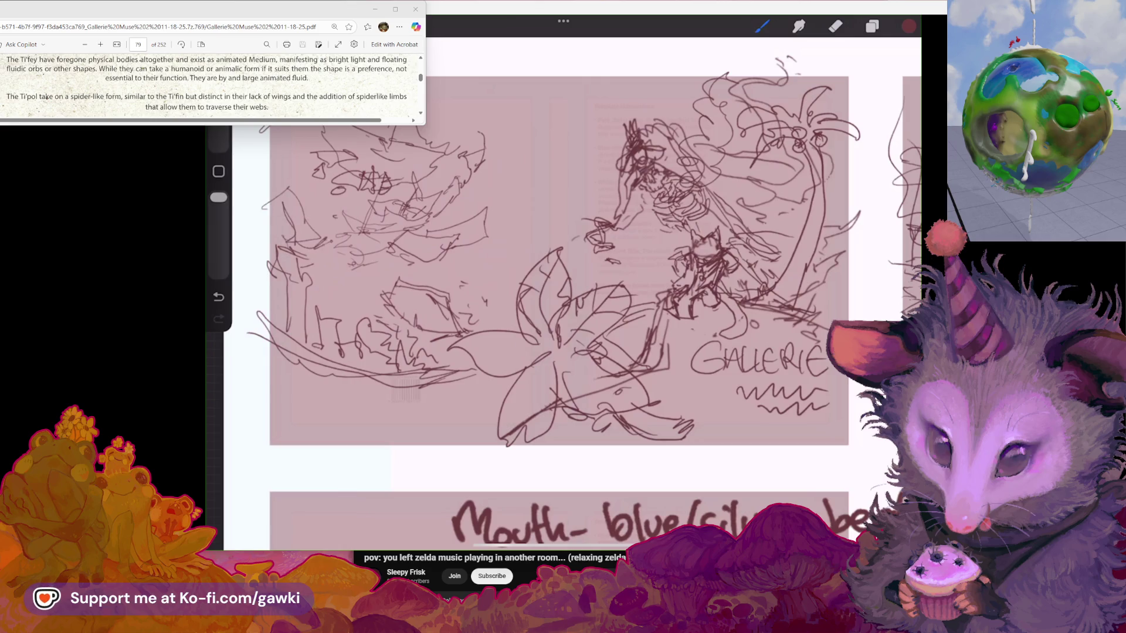
Sketch an arch shape in the jungle and darken its left side
click(835, 27)
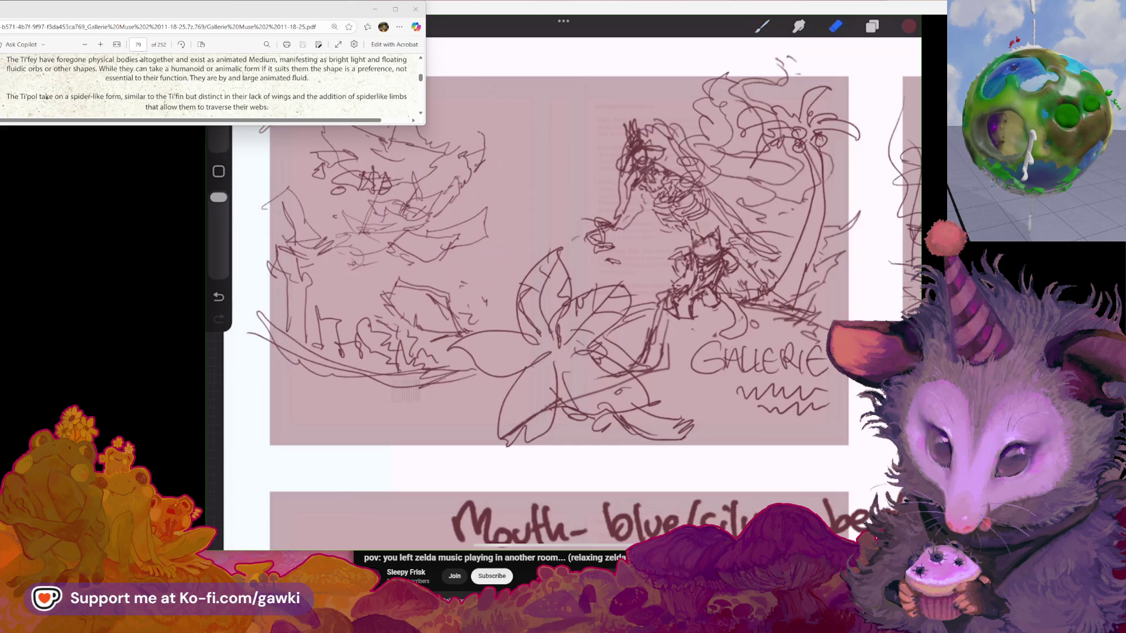
click(762, 27)
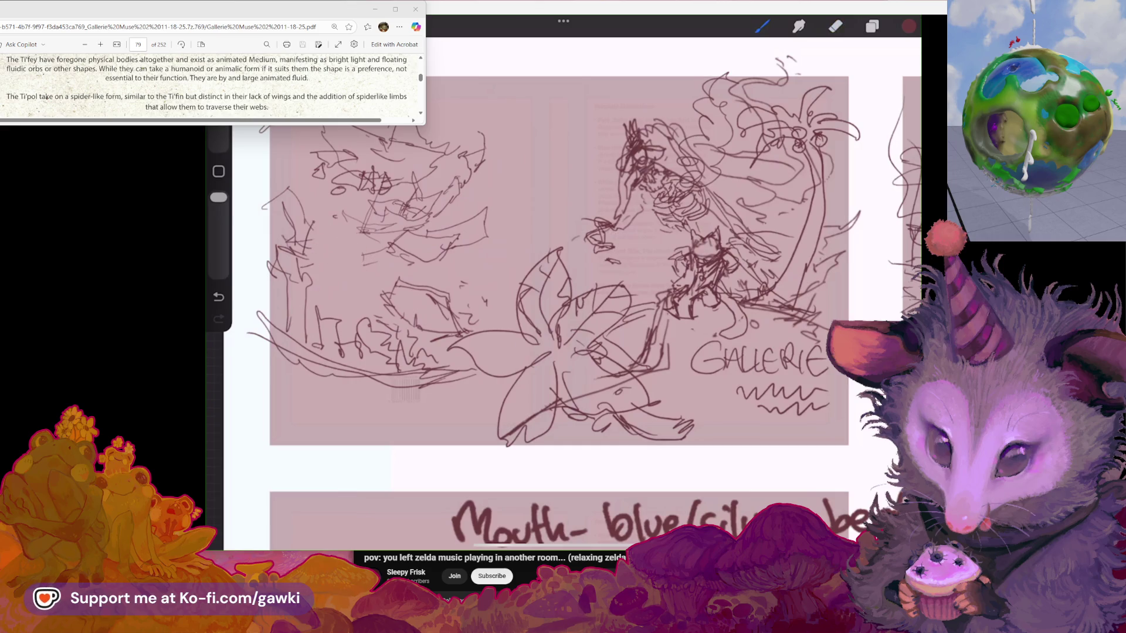
mouse_move(354, 219)
mouse_down()
mouse_move(360, 260)
mouse_move(309, 261)
mouse_up()
key(ctrl+z)
key(ctrl+z)
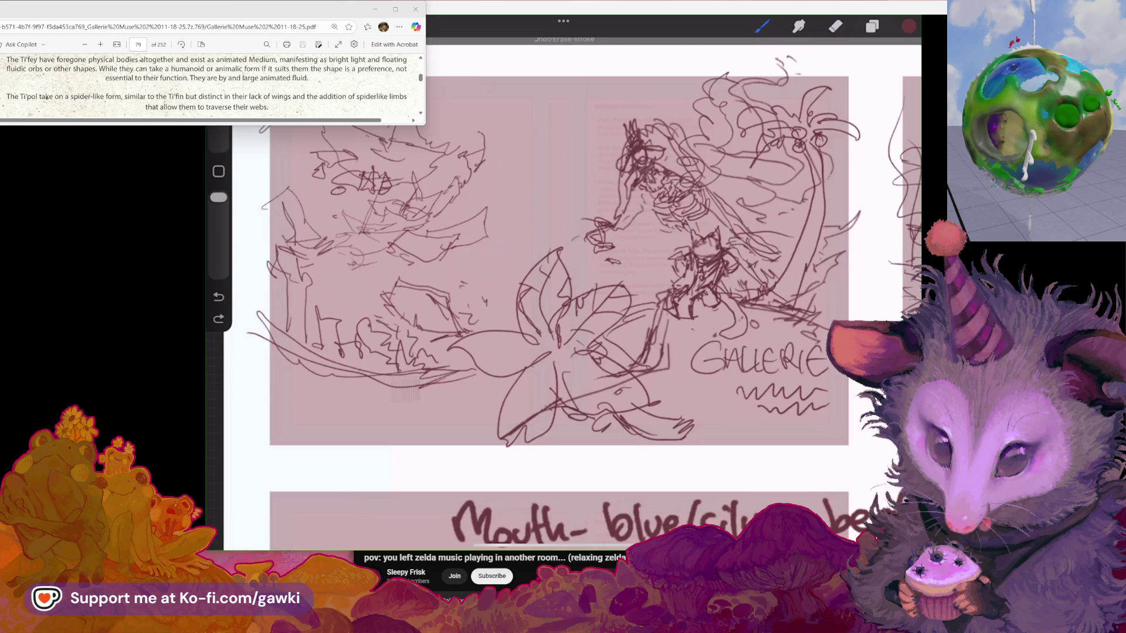
drag(326, 265, 362, 262)
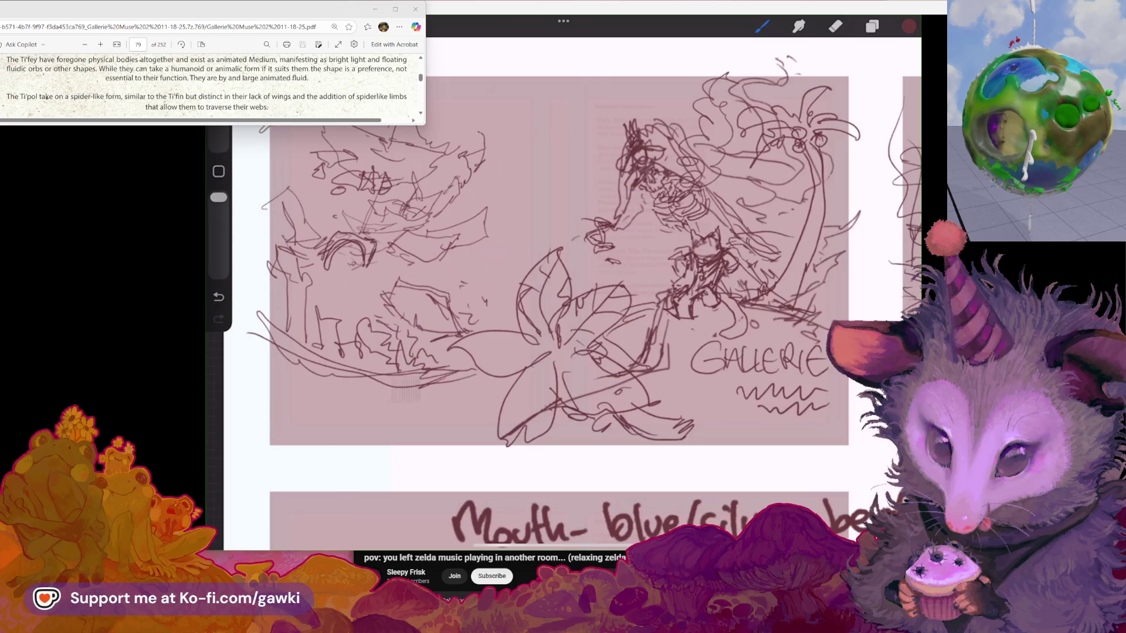
drag(332, 238, 368, 228)
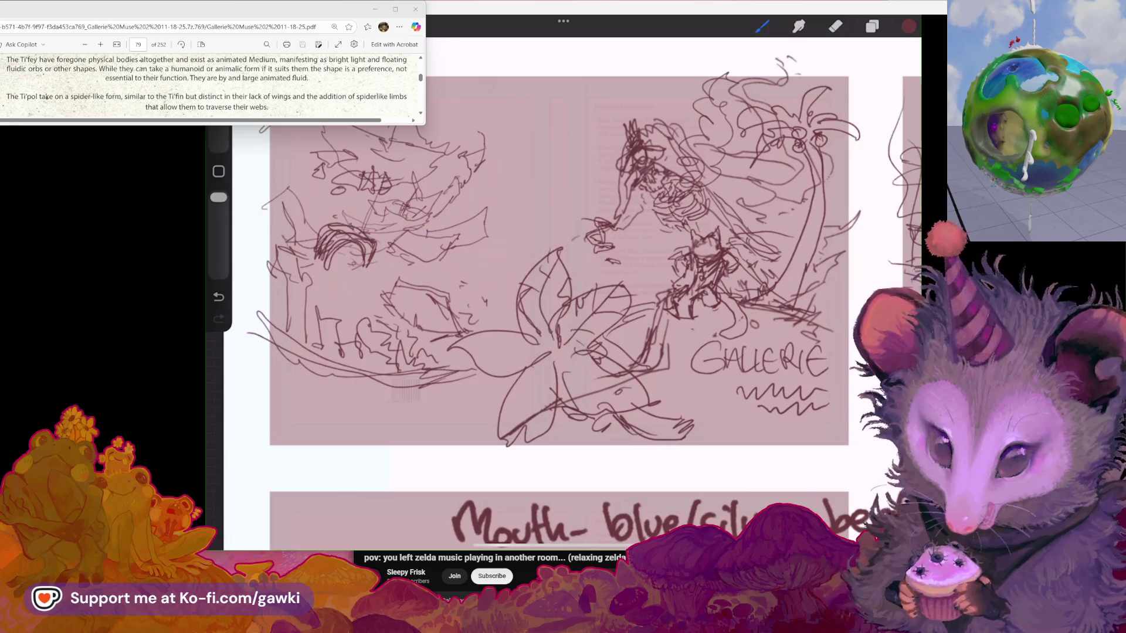
drag(329, 269, 305, 248)
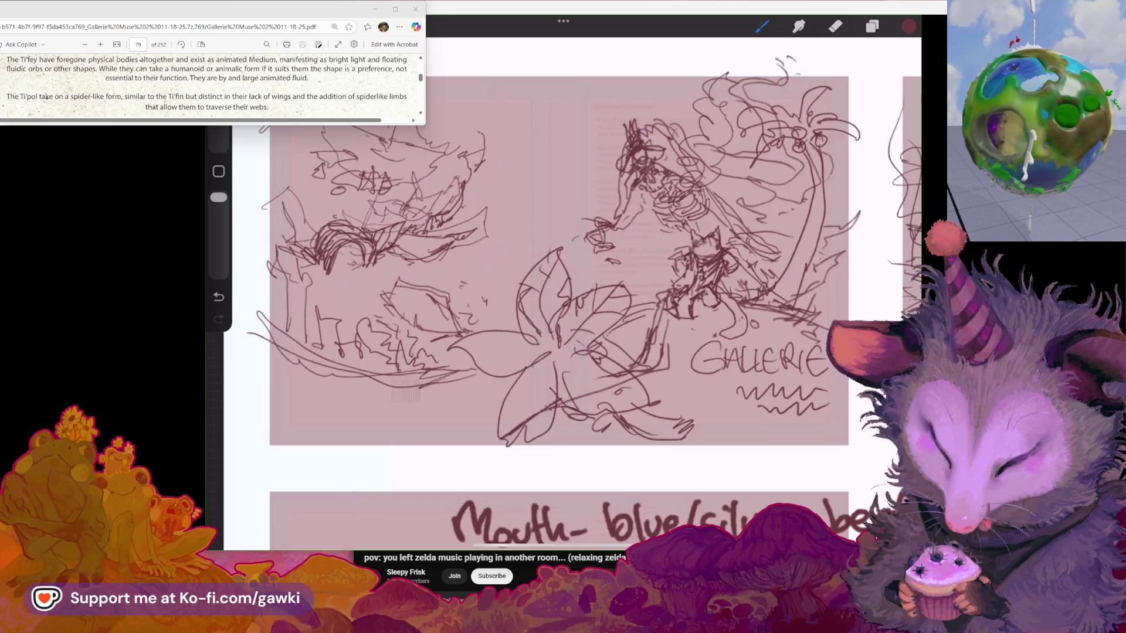
Add a bowl-shaped curve beside the arch and a small circle below it
mouse_move(461, 212)
mouse_down()
mouse_move(472, 179)
mouse_move(508, 147)
mouse_up()
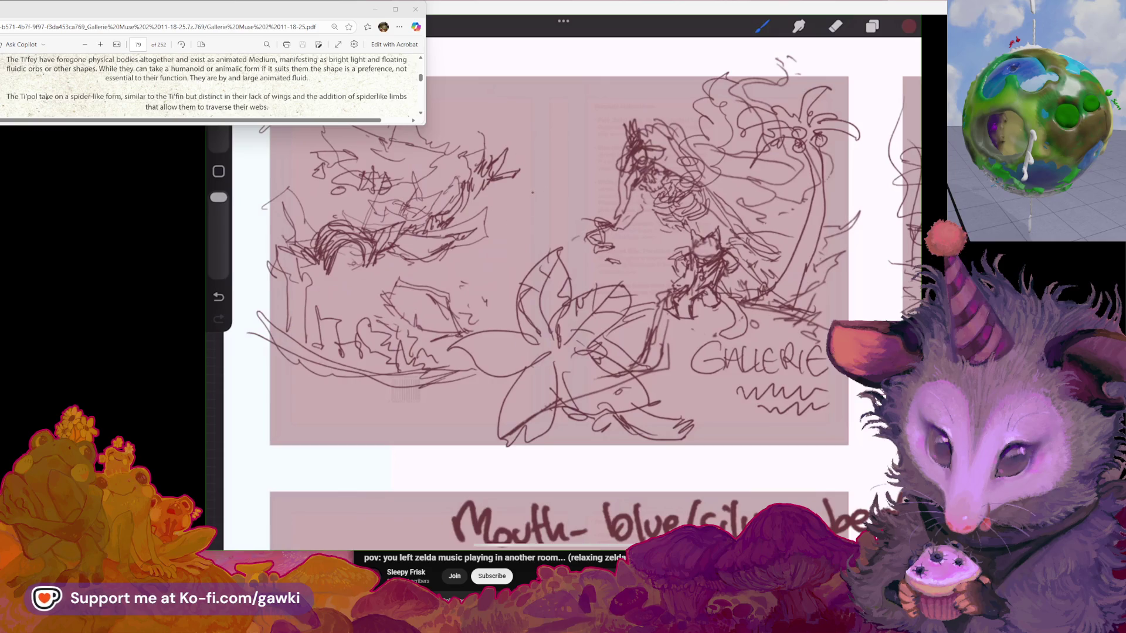
key(ctrl+z)
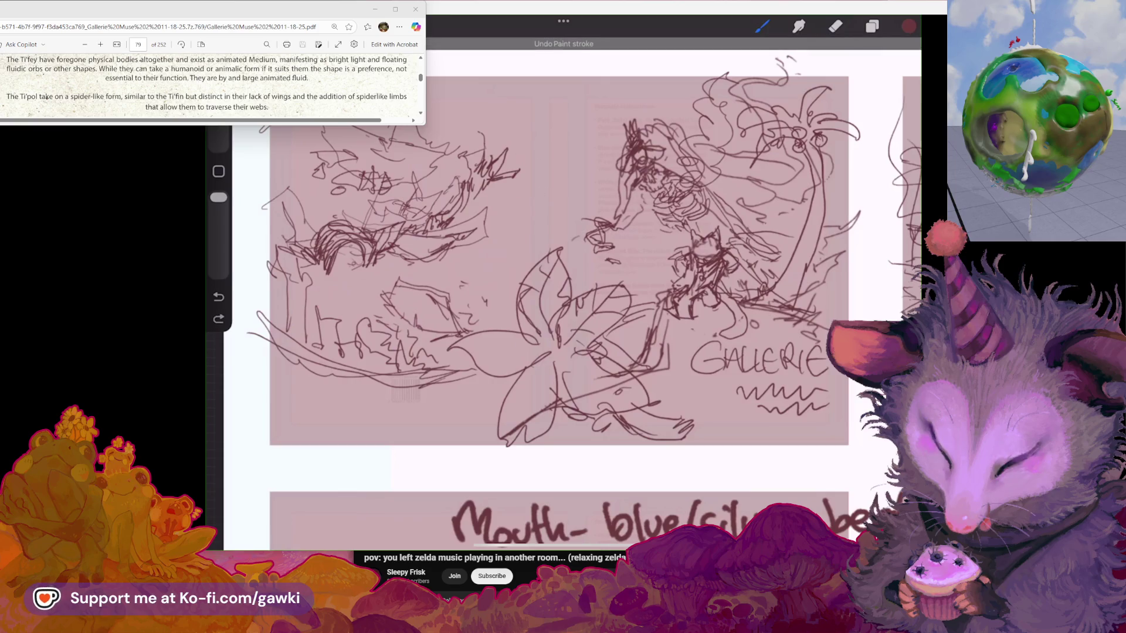
mouse_move(513, 220)
mouse_down()
mouse_move(564, 201)
mouse_move(498, 199)
mouse_move(514, 220)
mouse_up()
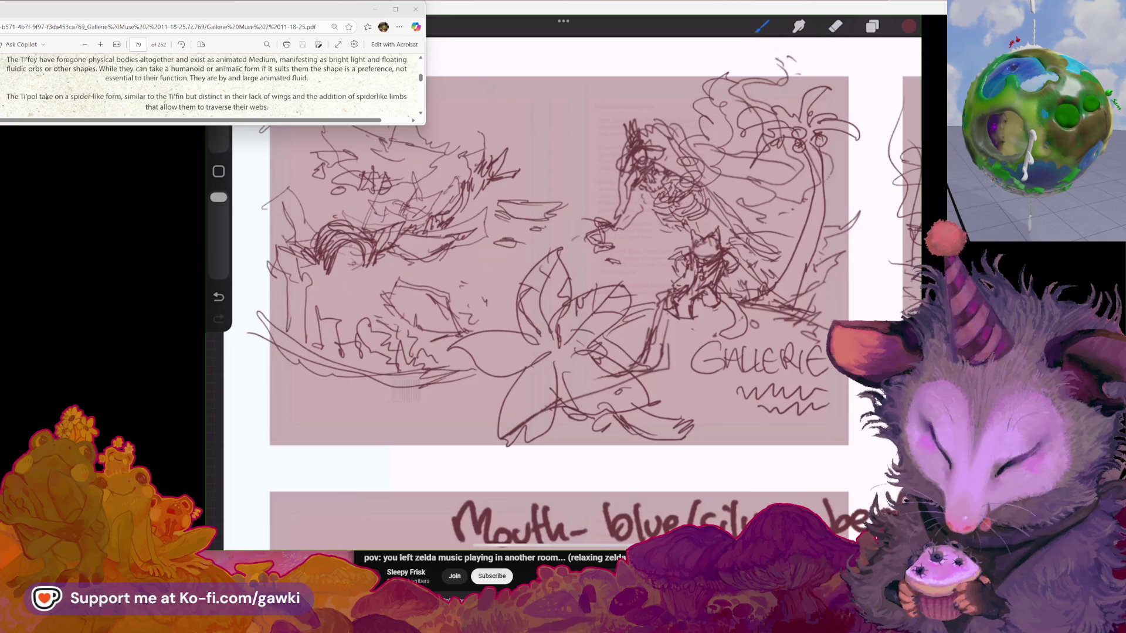
drag(366, 281, 363, 280)
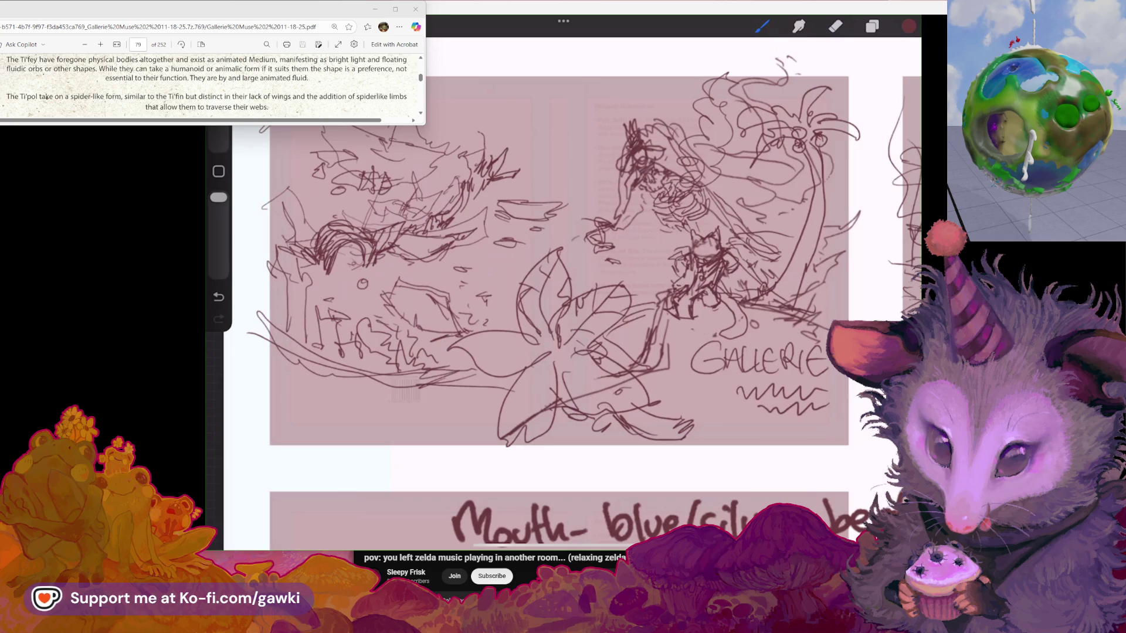
Replace the long lower-left lines with spiky leaf strokes, retrying each stroke until it fits
scroll(569, 293, down, 3)
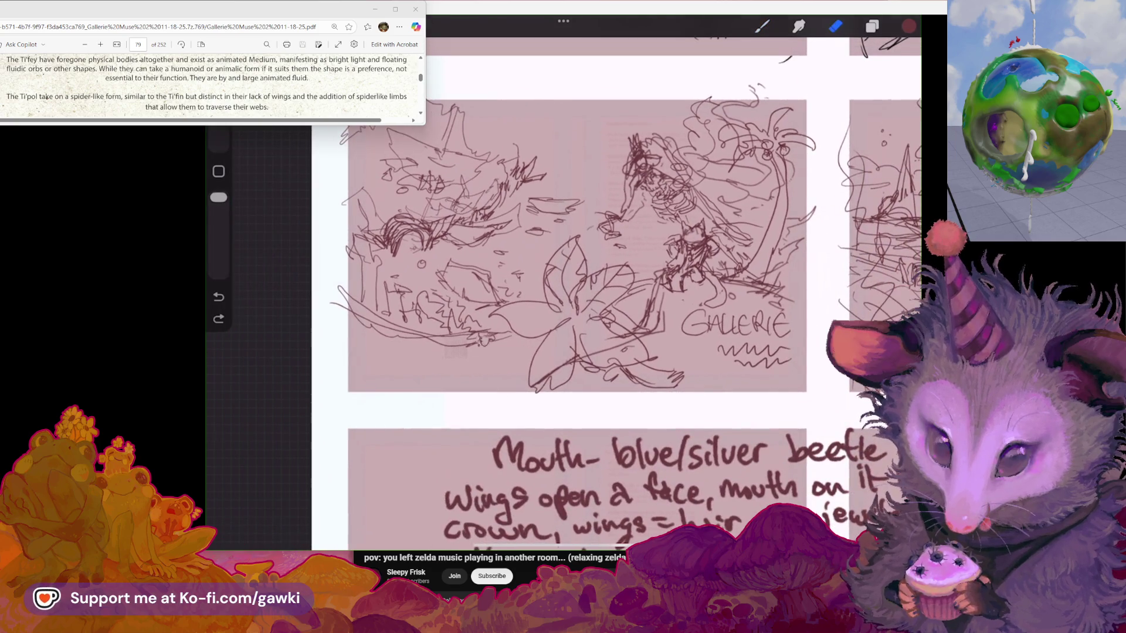
mouse_move(486, 340)
mouse_down()
mouse_move(375, 322)
mouse_move(339, 293)
mouse_up()
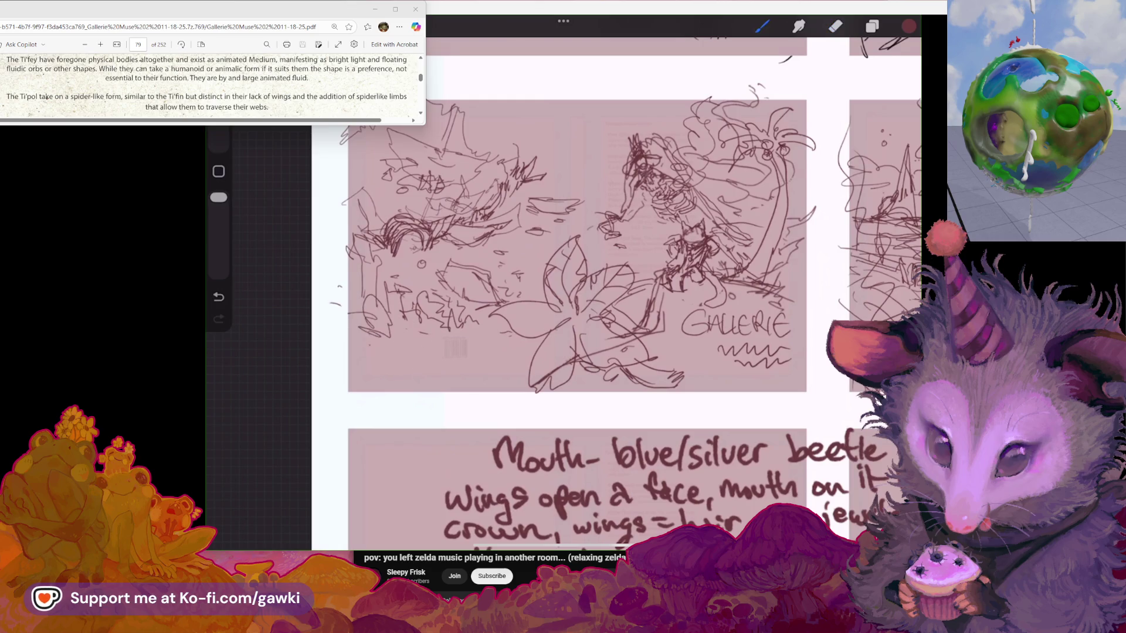
key(ctrl+z)
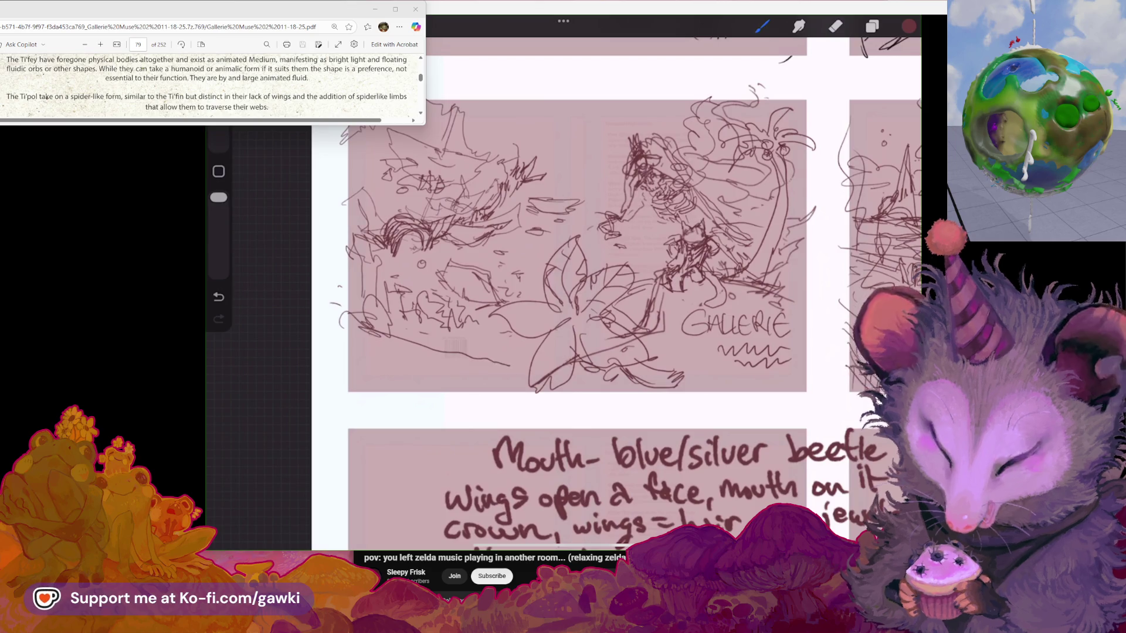
drag(335, 303, 484, 366)
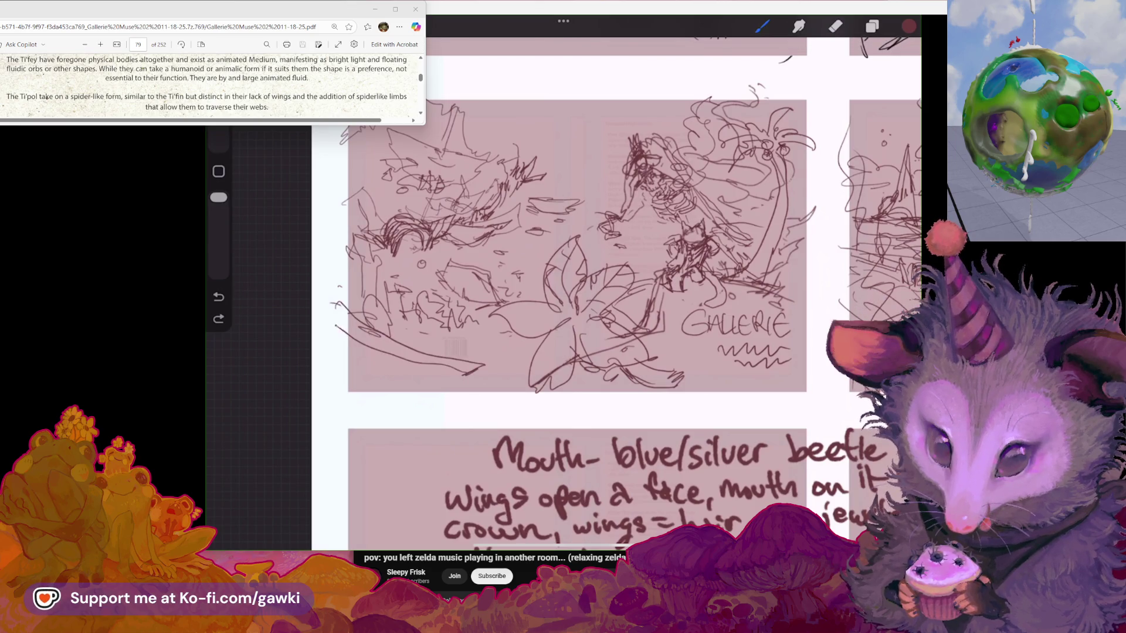
key(ctrl+z)
drag(351, 305, 448, 387)
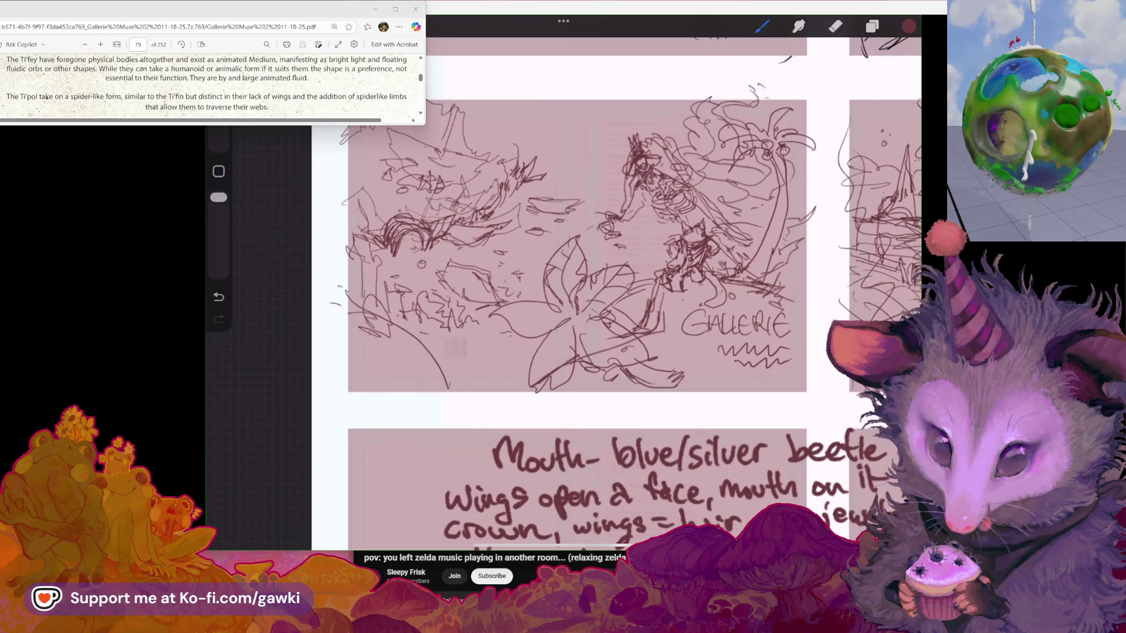
key(ctrl+z)
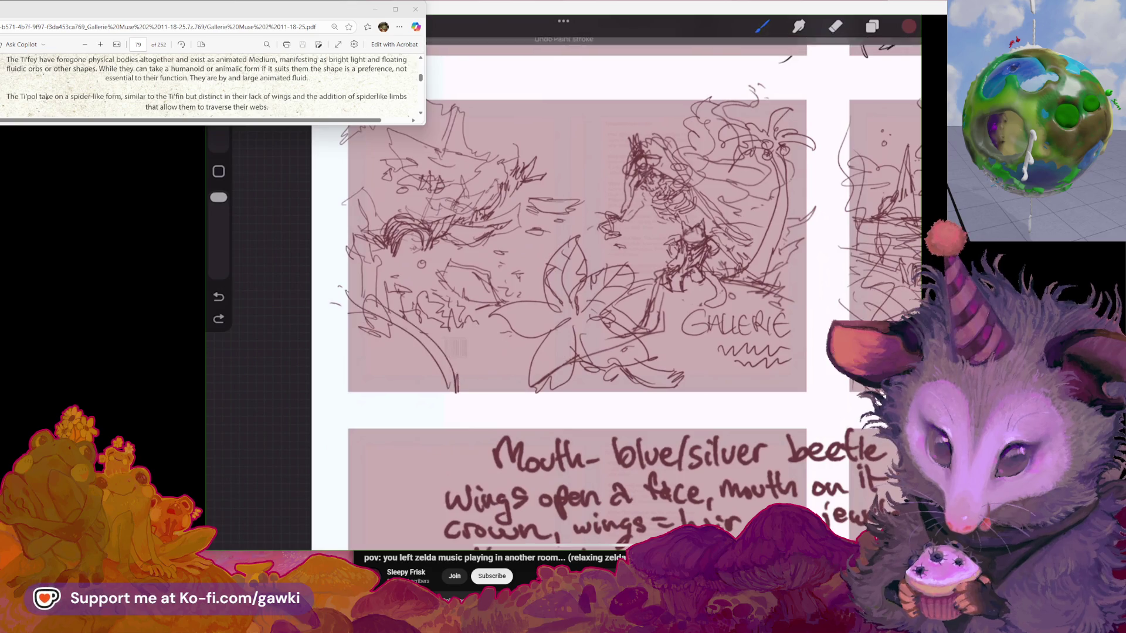
mouse_move(331, 303)
mouse_down()
mouse_move(462, 368)
mouse_move(385, 306)
mouse_move(452, 360)
mouse_move(432, 394)
mouse_up()
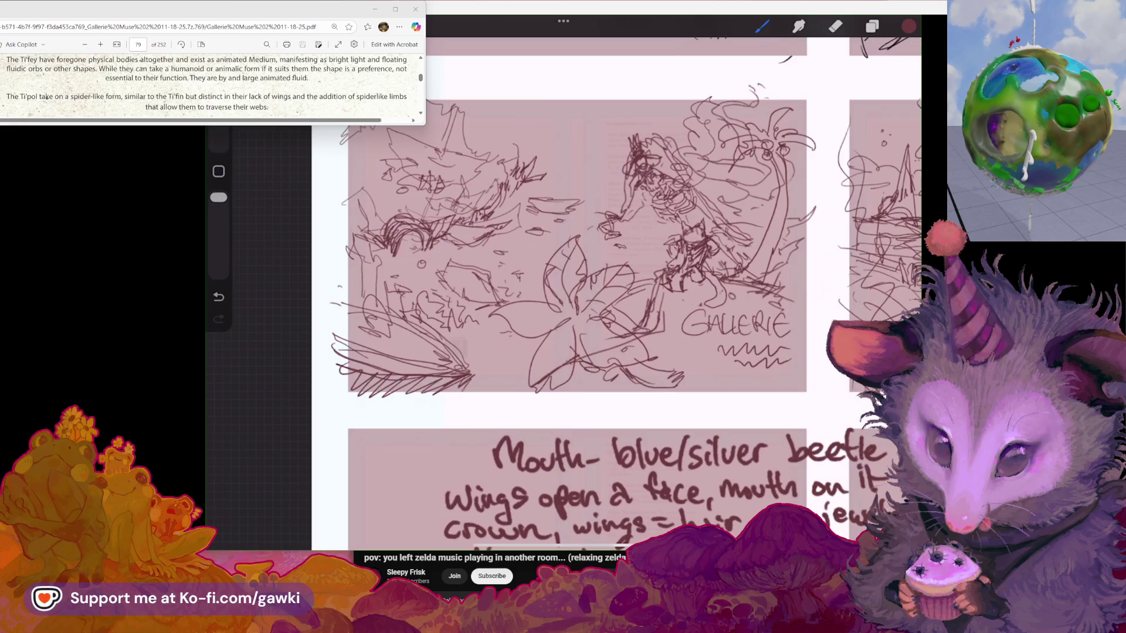
drag(586, 264, 548, 273)
scroll(563, 264, down, 2)
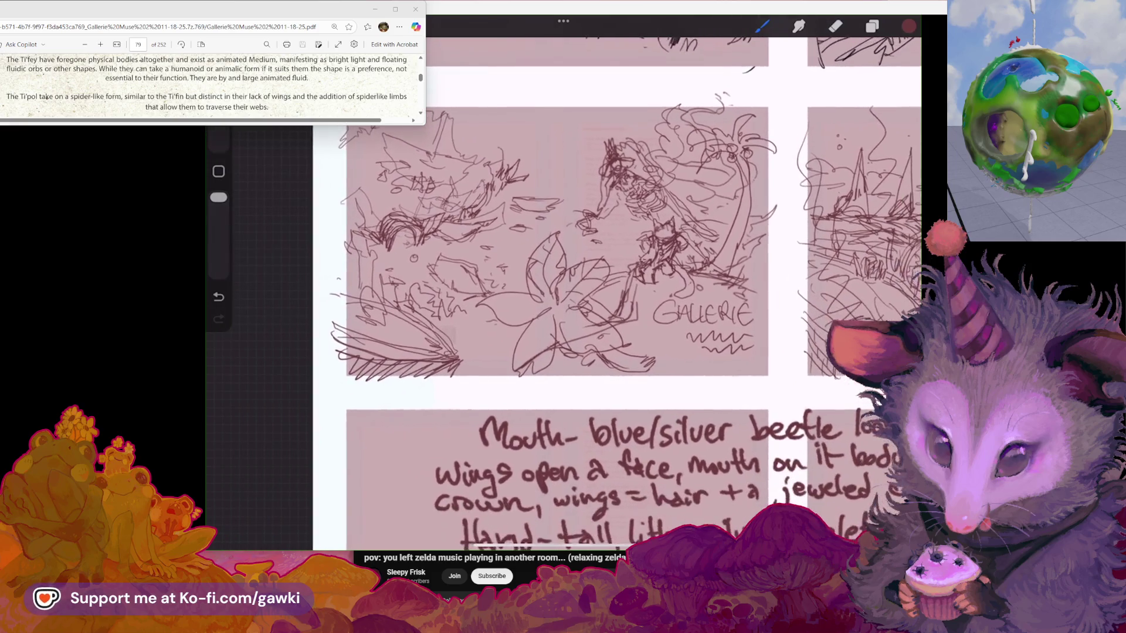
Select the left jungle area and warp it, bending strokes left and pulling the top-right corner inward
key(s)
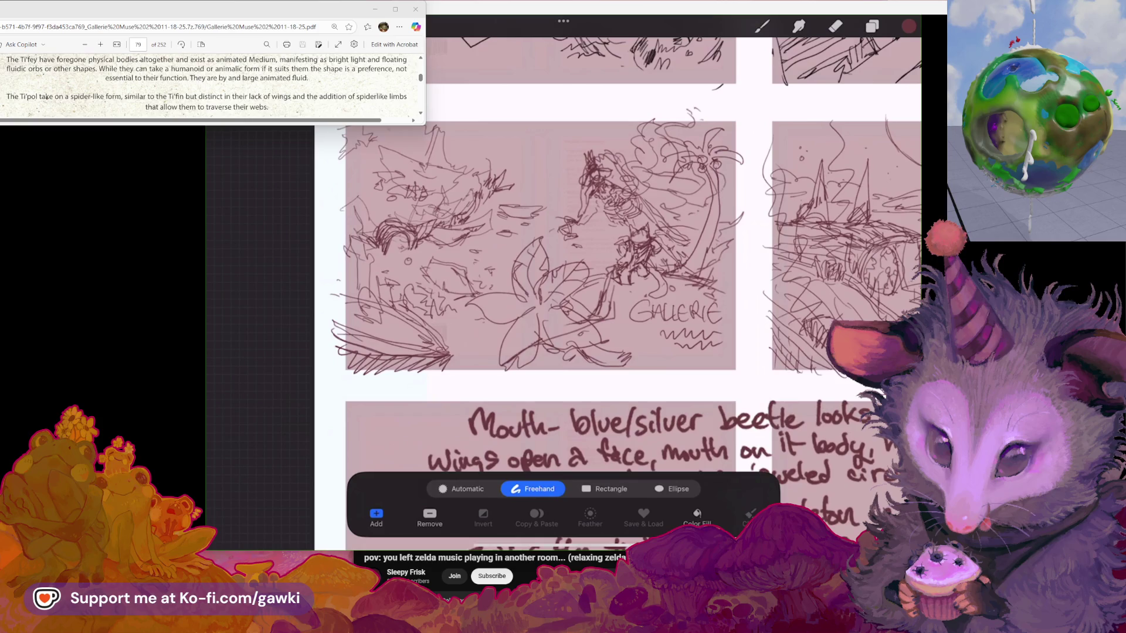
mouse_move(463, 321)
mouse_down()
mouse_move(381, 298)
mouse_move(554, 208)
mouse_move(528, 258)
mouse_up()
key(v)
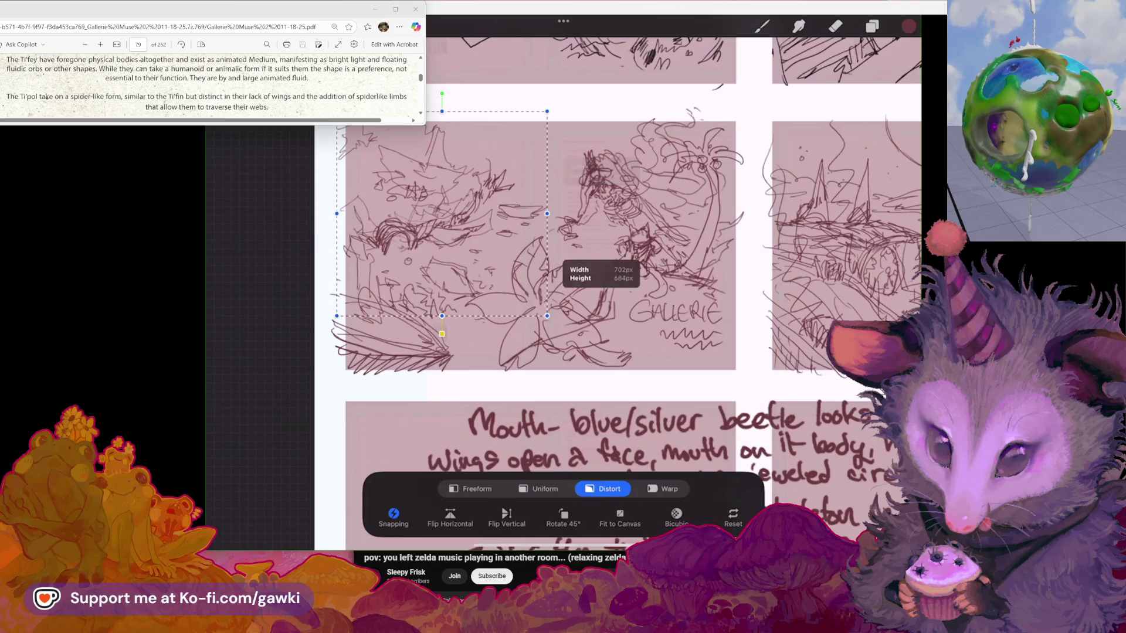
click(663, 488)
drag(528, 211, 498, 211)
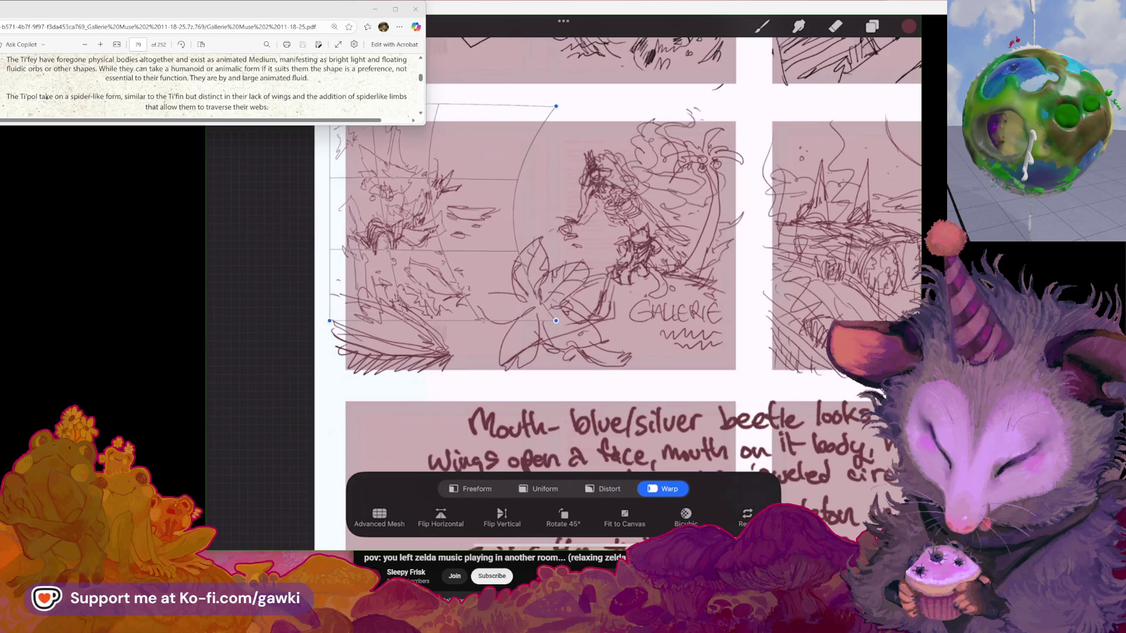
drag(411, 223, 422, 176)
drag(555, 106, 532, 130)
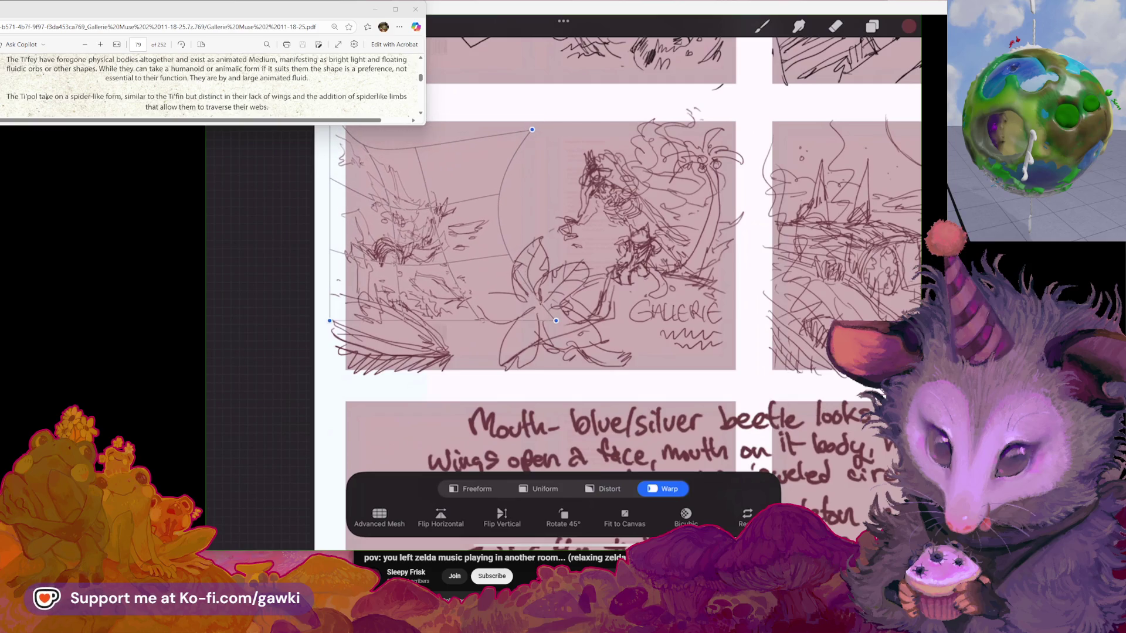
Fine-tune the warp mesh, bow the sketch's left side outward, and apply the warp
drag(410, 234, 405, 227)
drag(532, 129, 540, 126)
drag(422, 199, 425, 190)
drag(422, 252, 419, 243)
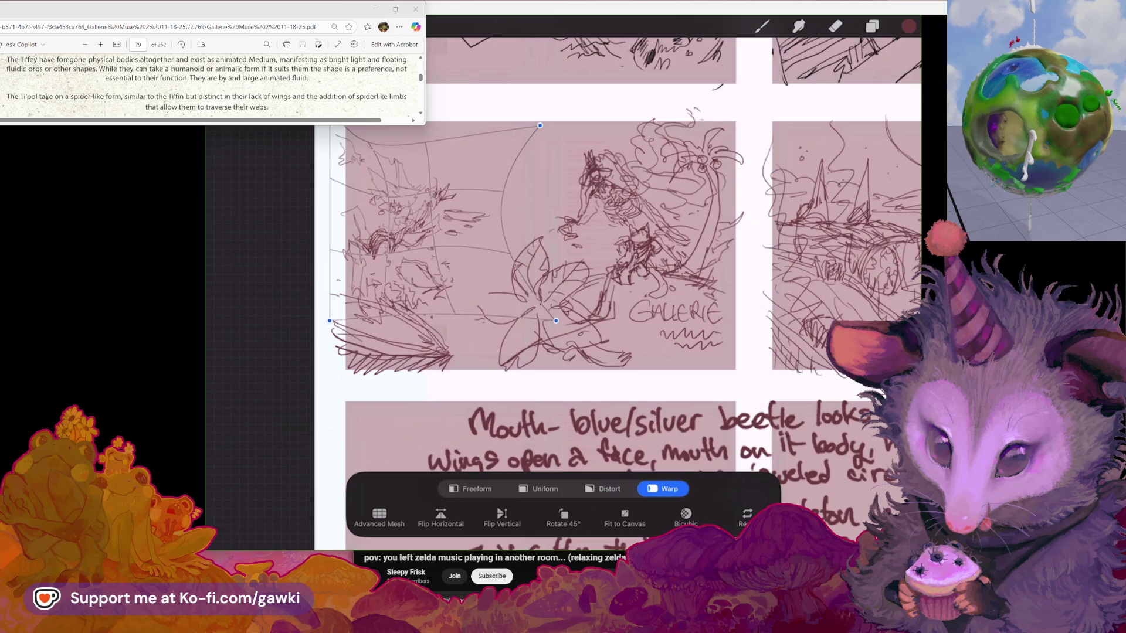
mouse_move(410, 258)
mouse_down()
mouse_move(411, 240)
mouse_move(343, 223)
mouse_up()
drag(398, 199, 393, 188)
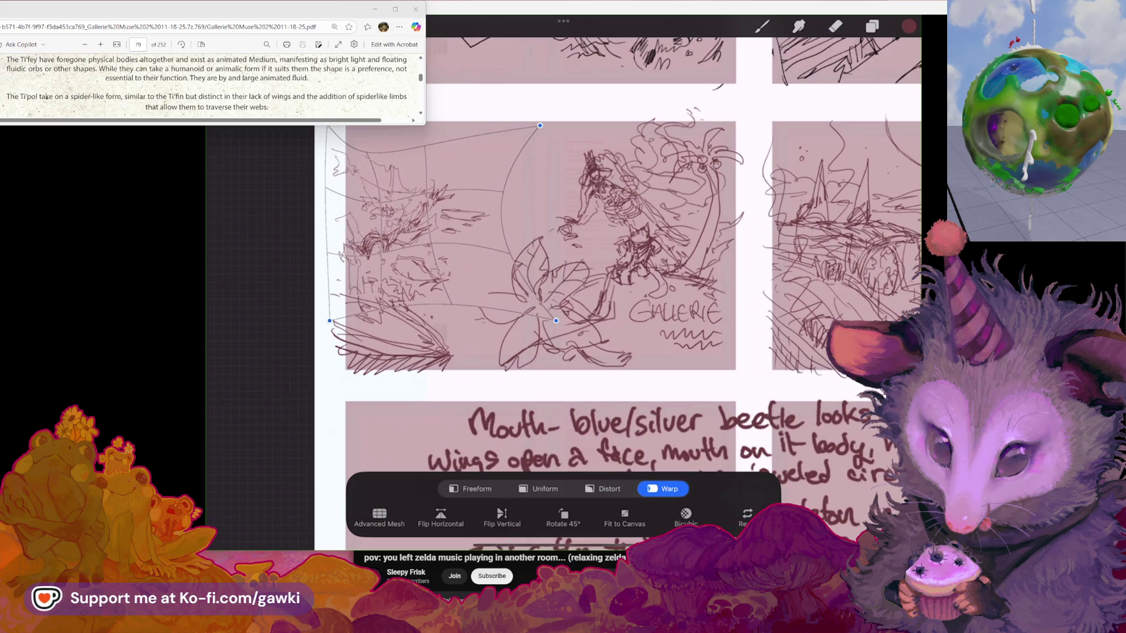
drag(540, 125, 531, 122)
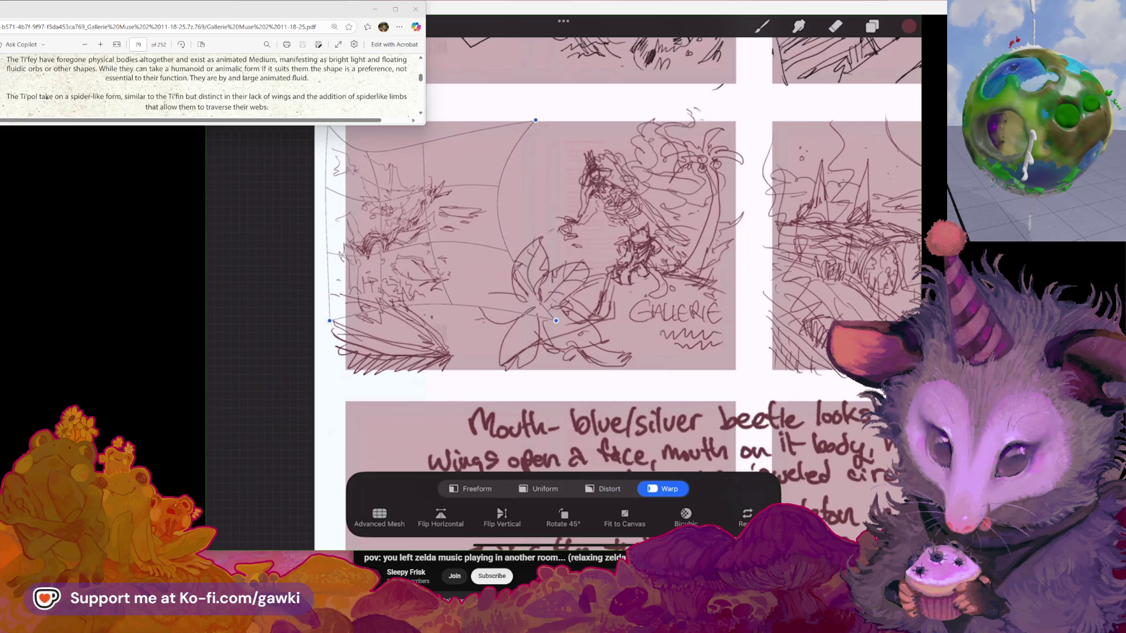
click(762, 25)
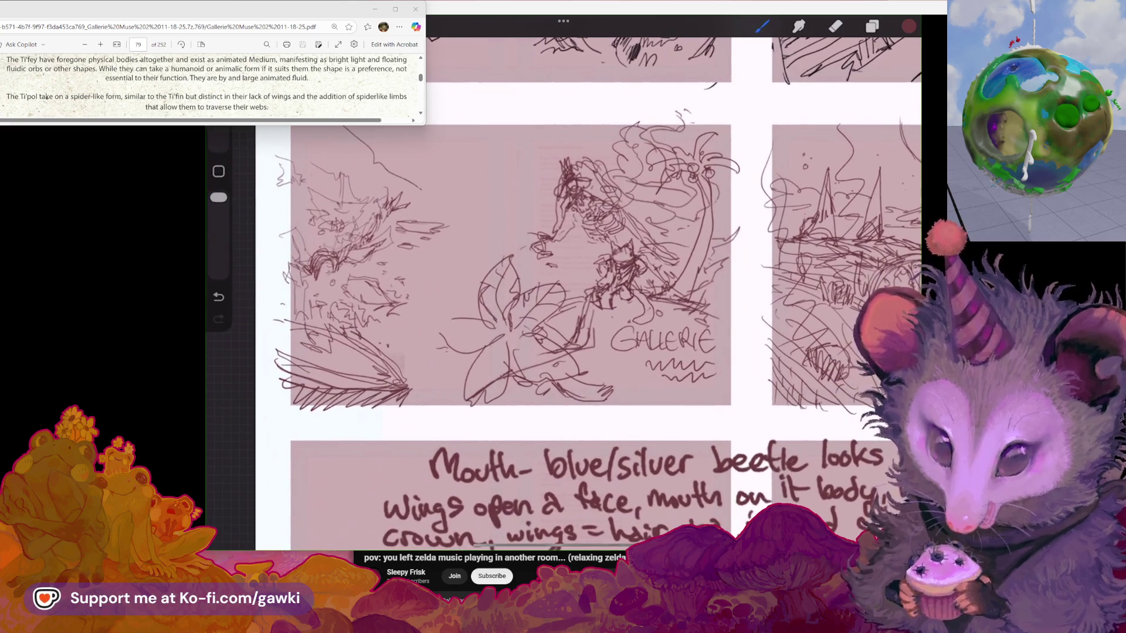
Draw long sweeping curves across the top of the jungle panel
key(ctrl+z)
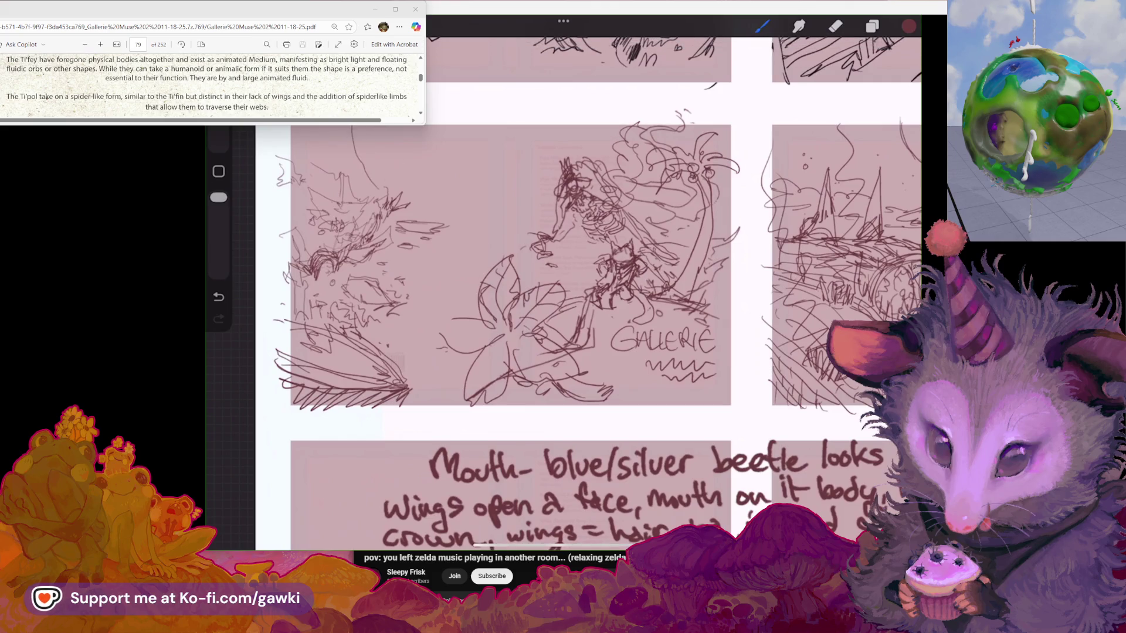
drag(477, 182, 620, 109)
drag(477, 182, 313, 128)
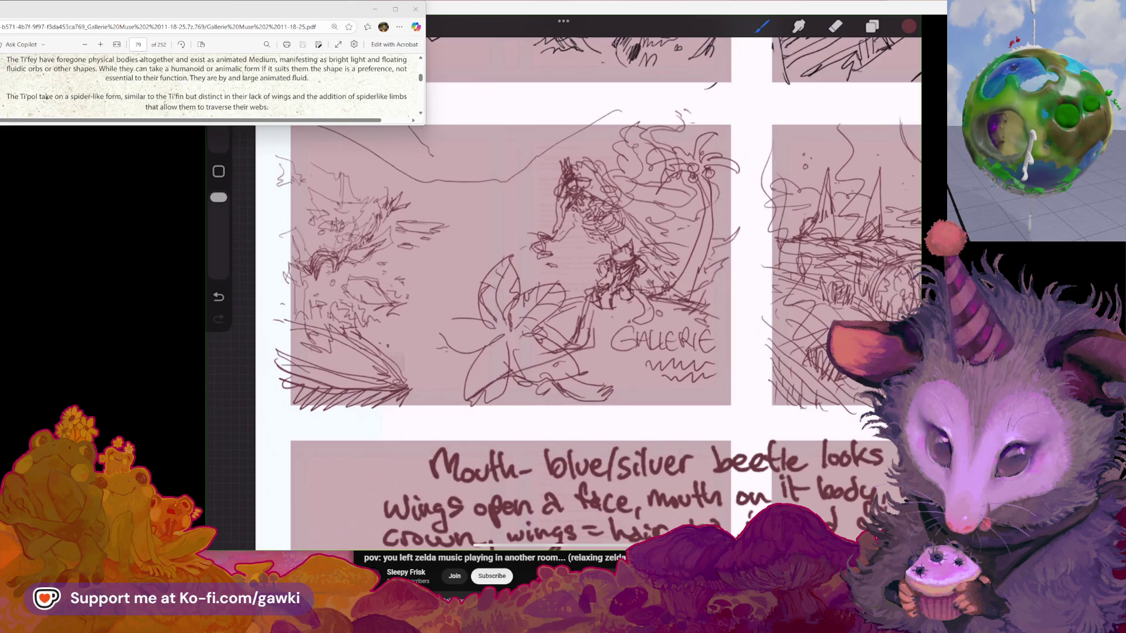
drag(432, 155, 478, 173)
drag(540, 121, 572, 94)
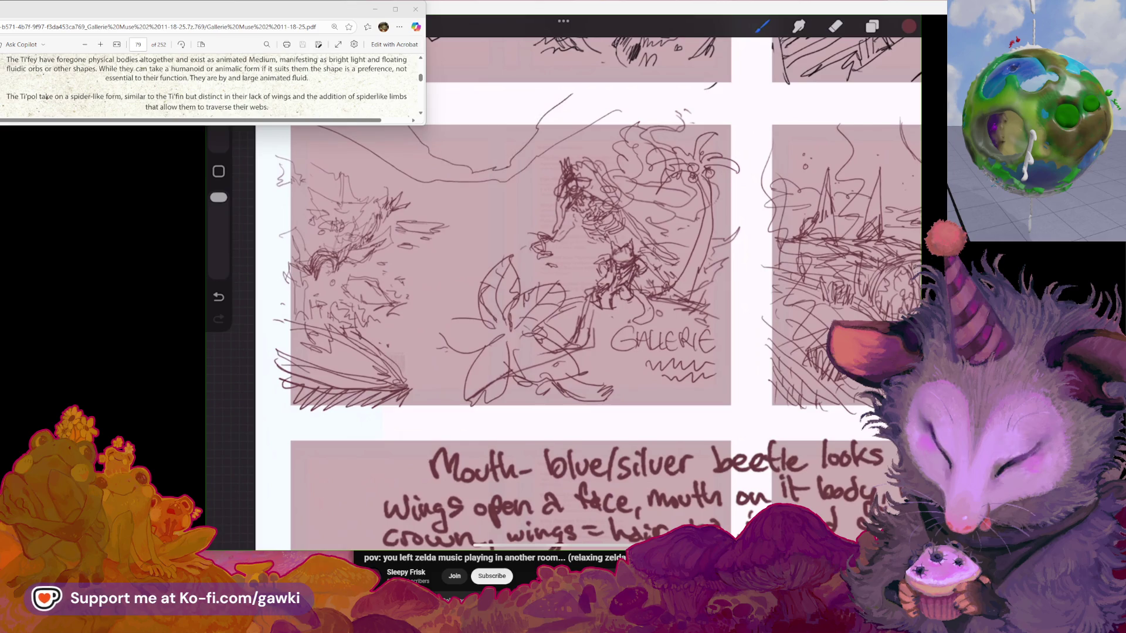
Erase the left ends of two curves and extend the top curve further right
key(e)
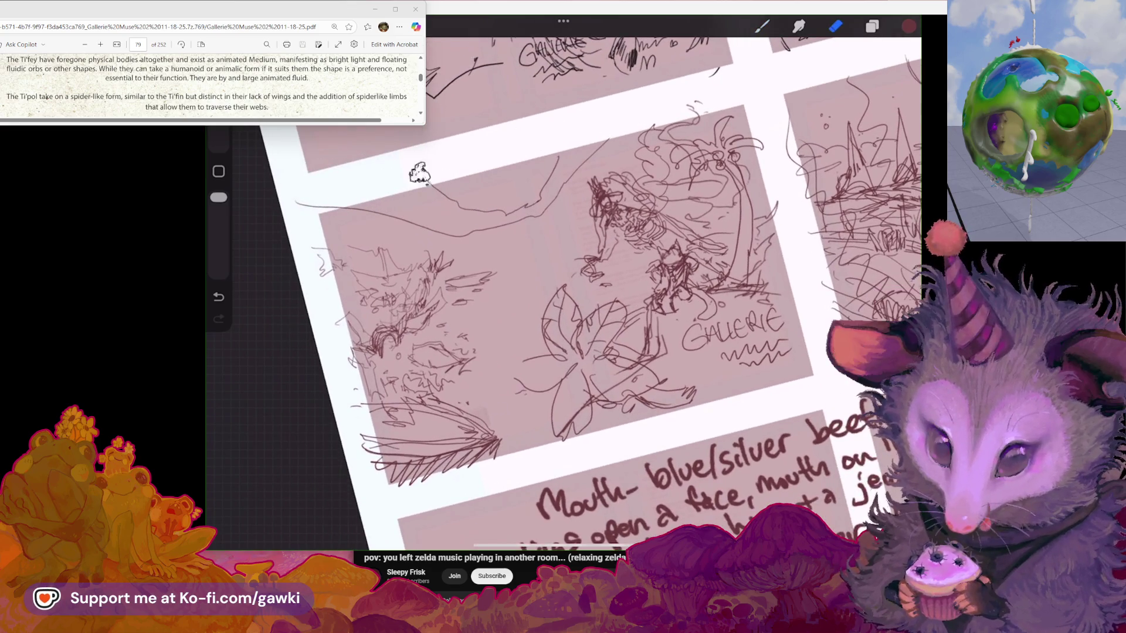
drag(420, 169, 293, 205)
key(b)
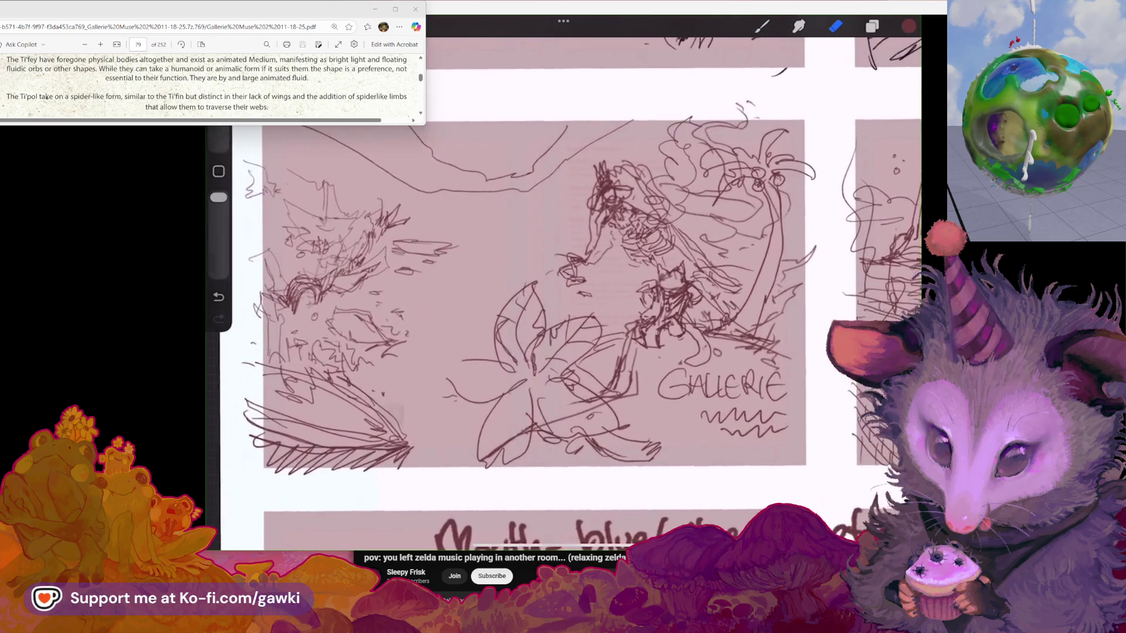
scroll(528, 305, up, 1)
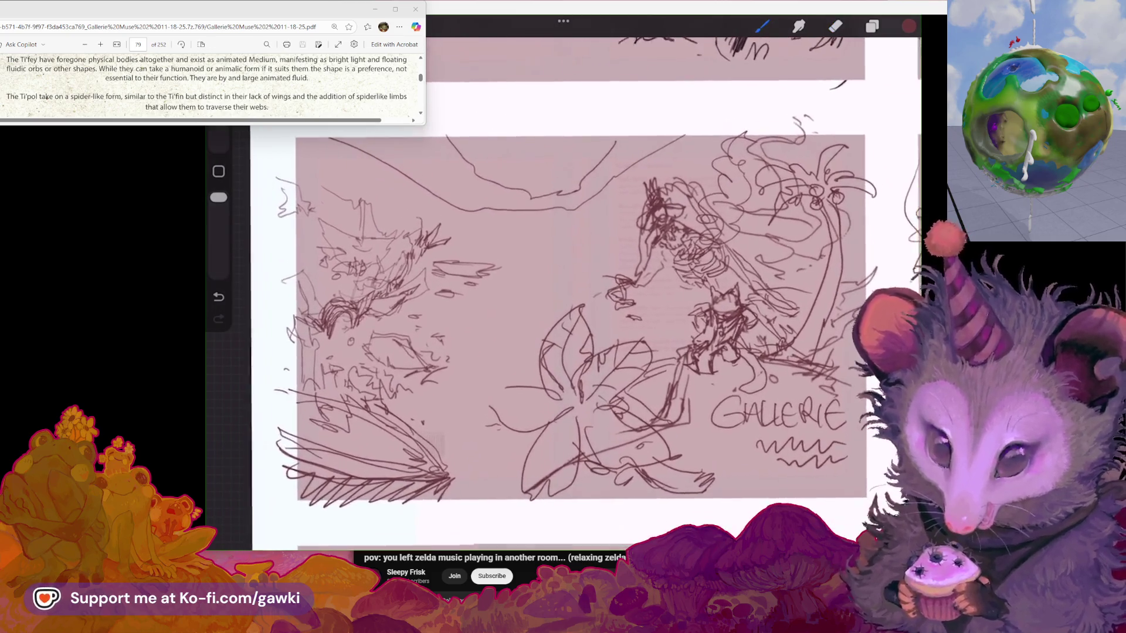
scroll(586, 322, up, 3)
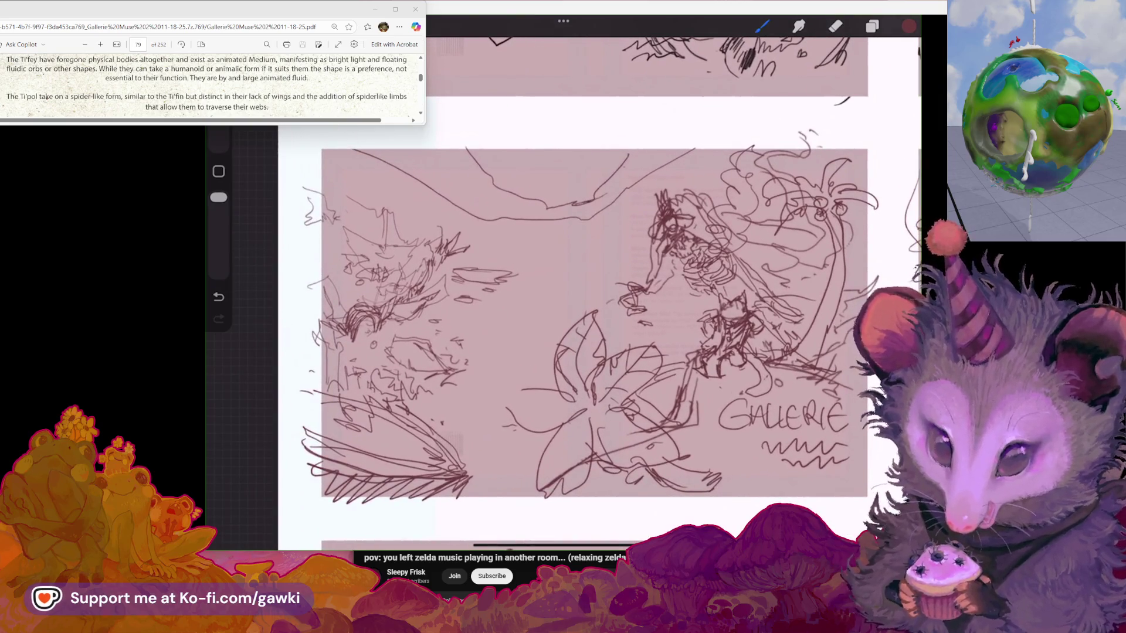
mouse_move(623, 159)
mouse_down()
mouse_move(636, 146)
mouse_move(685, 155)
mouse_up()
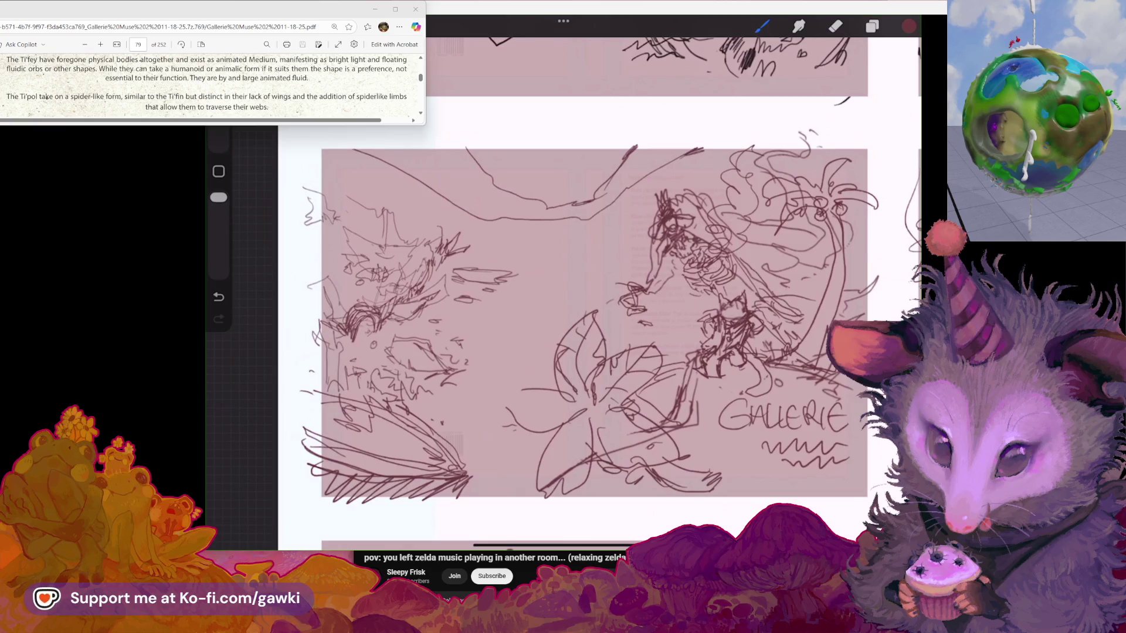
scroll(586, 322, down, 2)
scroll(586, 322, up, 1)
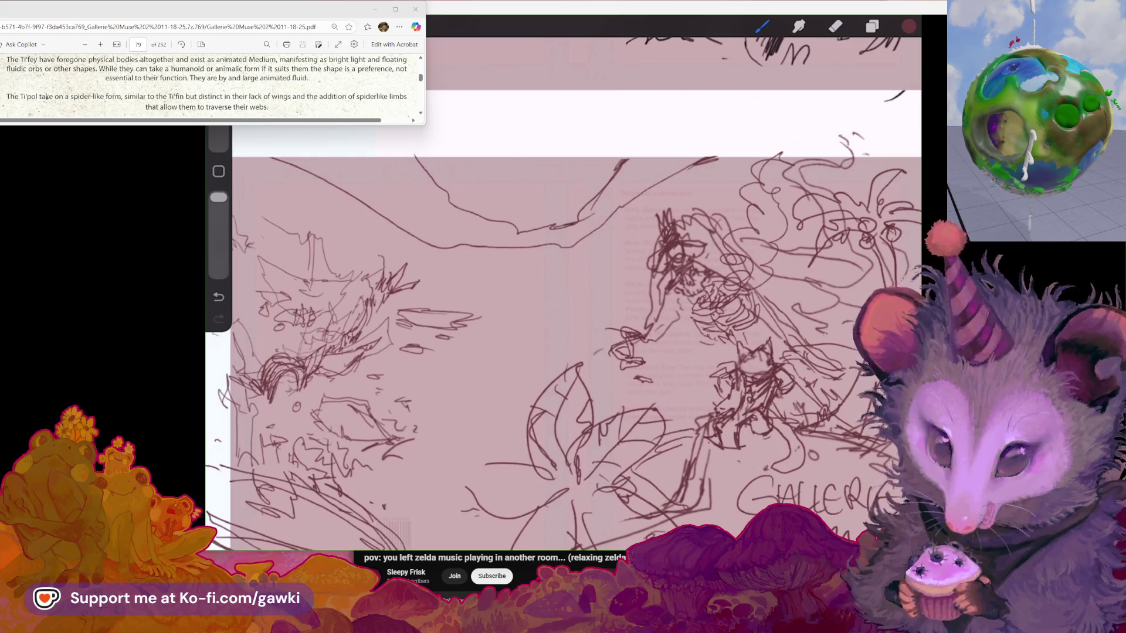
scroll(563, 338, down, 3)
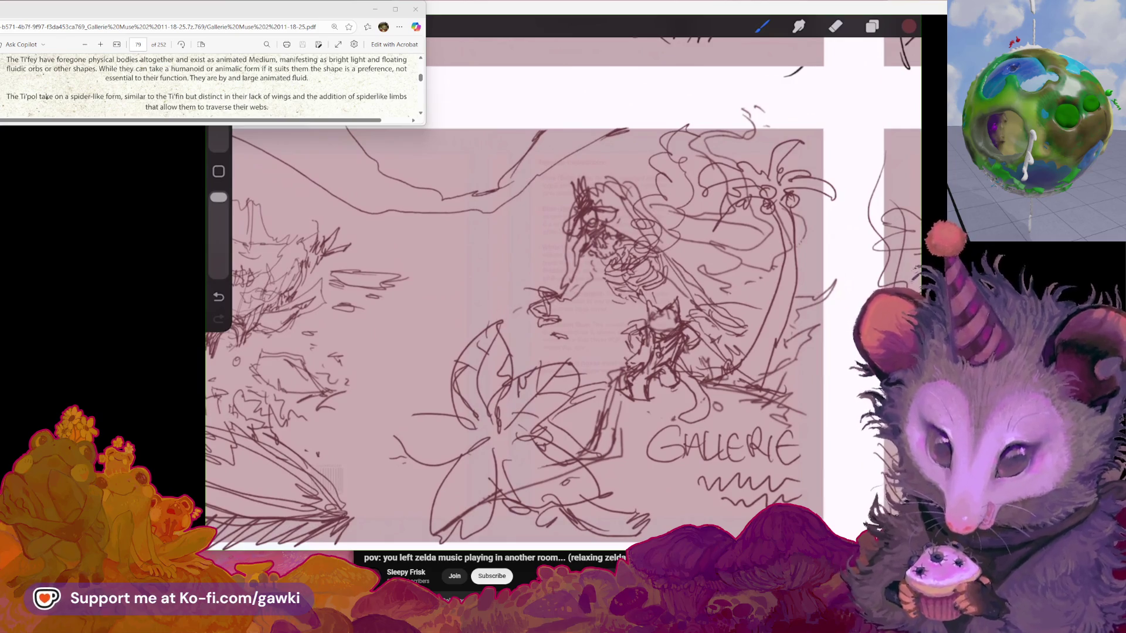
scroll(542, 328, up, 2)
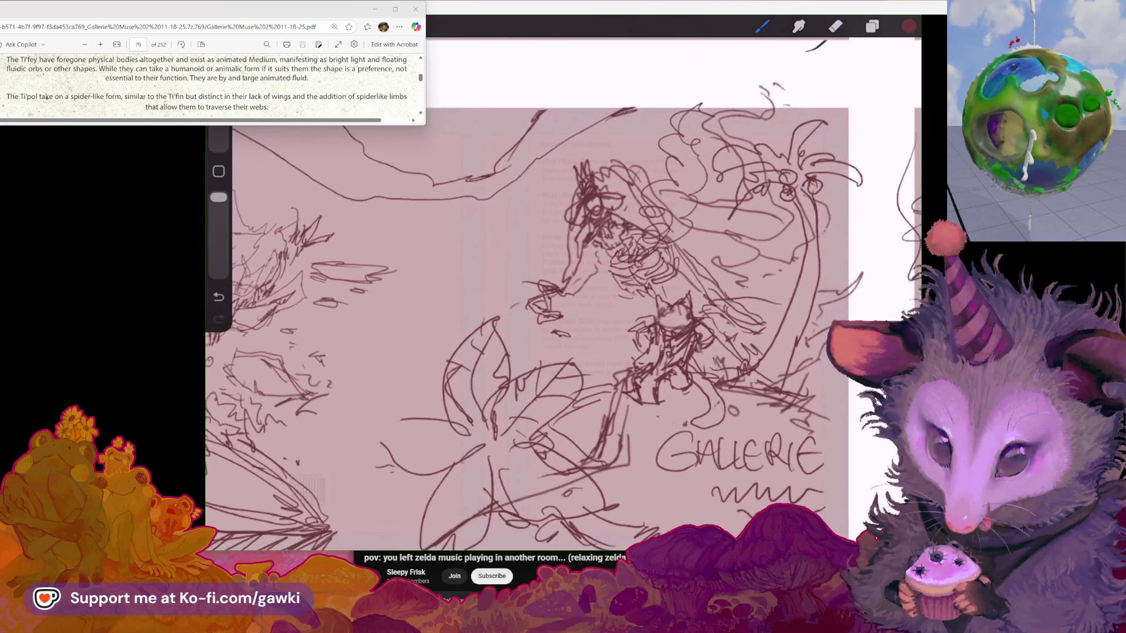
scroll(528, 329, down, 2)
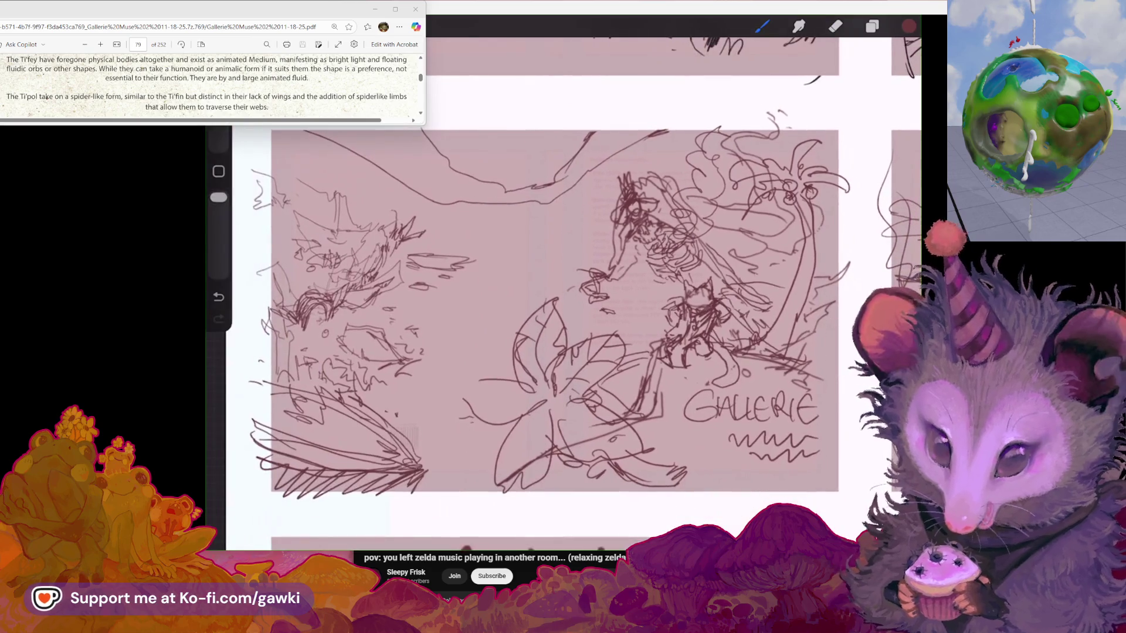
Hide Layer 17, Layer 15, Inserted Image and Layer 14, and show the NOTES group
click(871, 26)
click(893, 95)
click(893, 132)
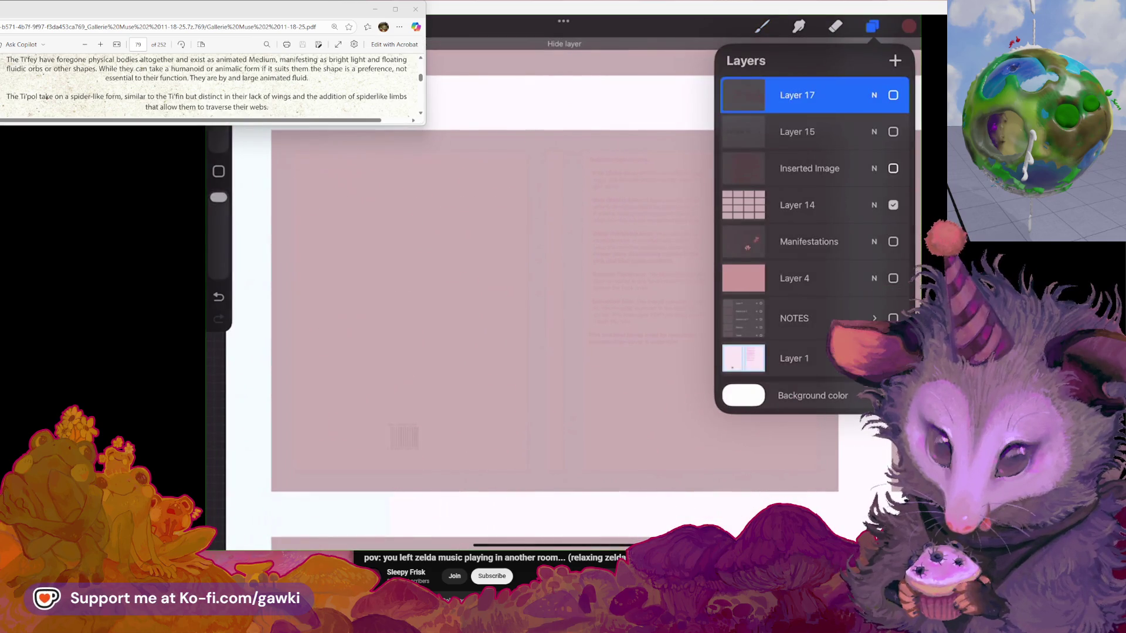
click(893, 168)
click(893, 204)
click(873, 318)
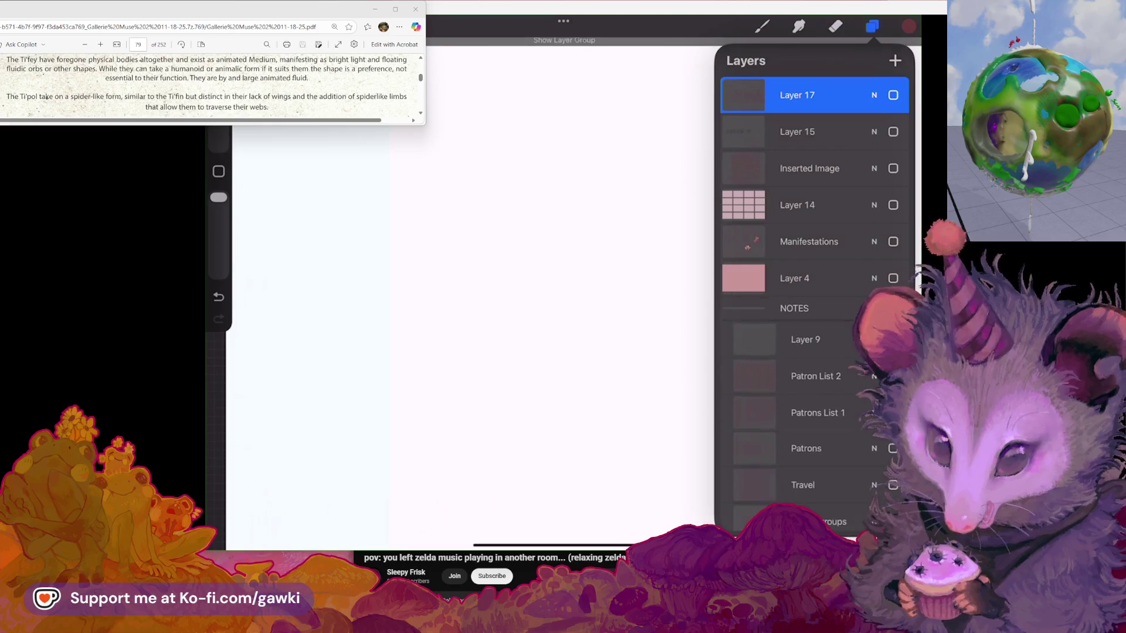
scroll(809, 293, down, 1)
click(892, 266)
click(871, 26)
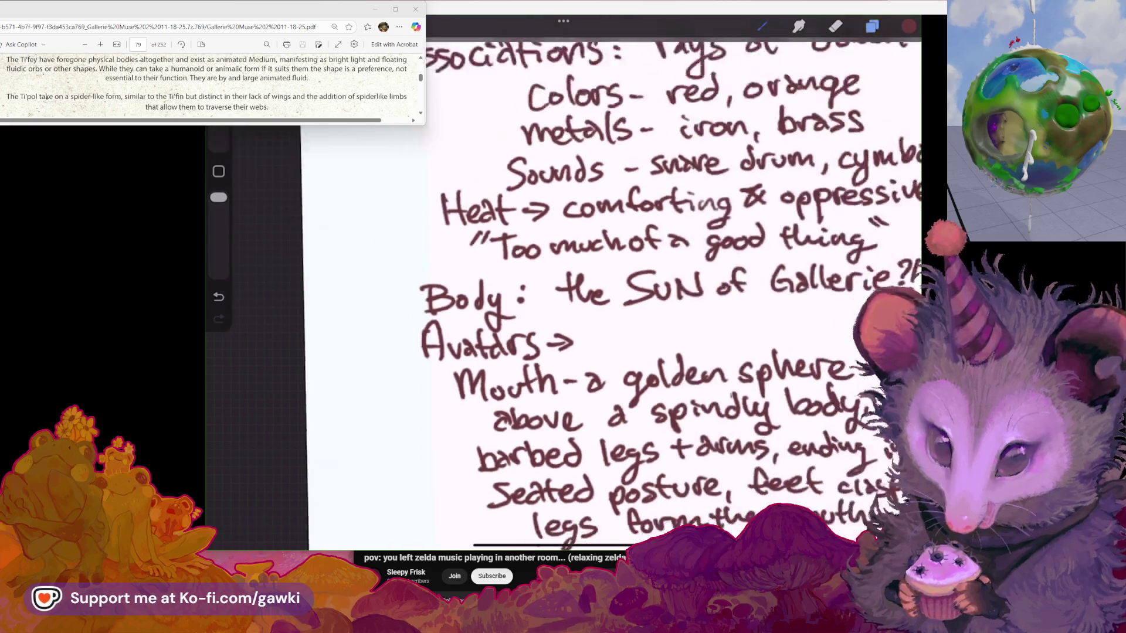
Scroll through the handwritten Hezzmodan notes page
scroll(562, 323, down, 5)
scroll(622, 340, up, 2)
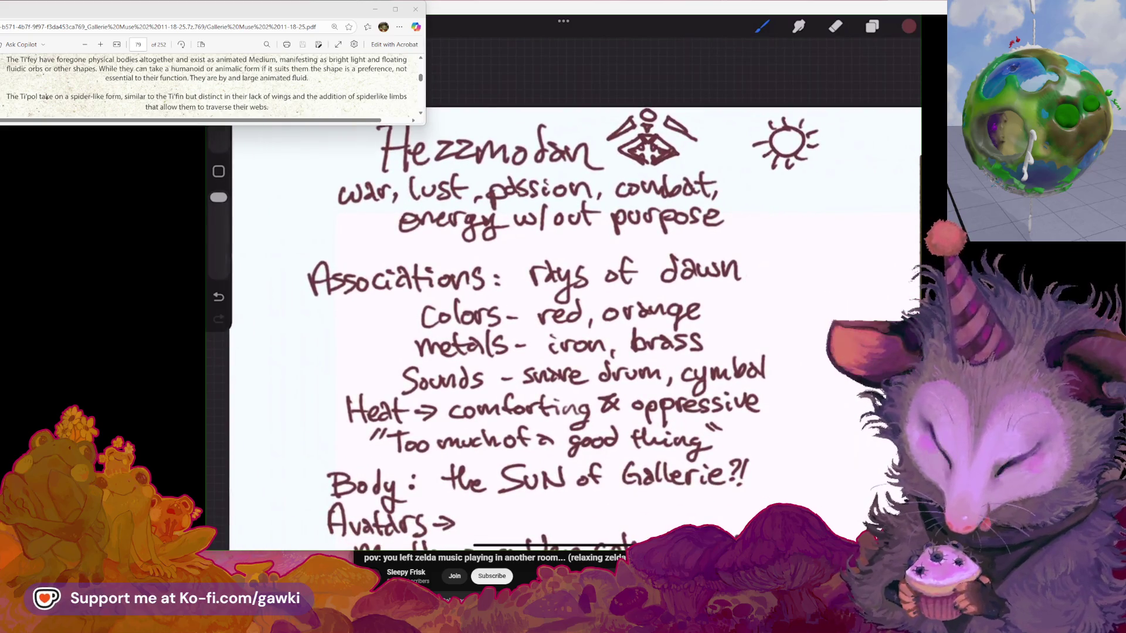
scroll(574, 328, down, 2)
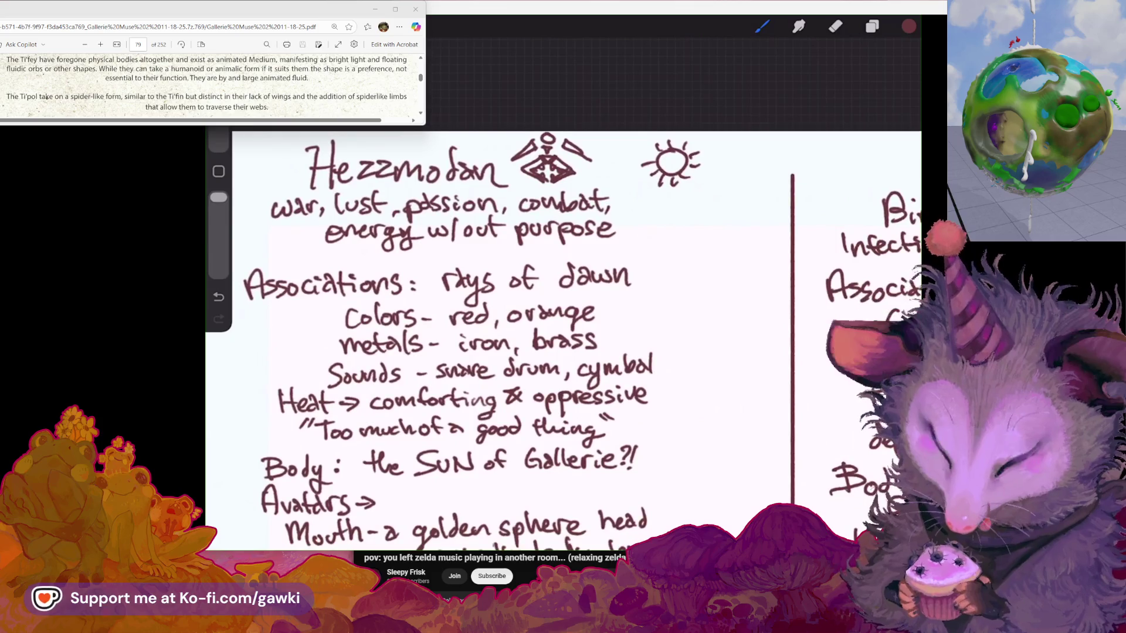
scroll(563, 340, down, 2)
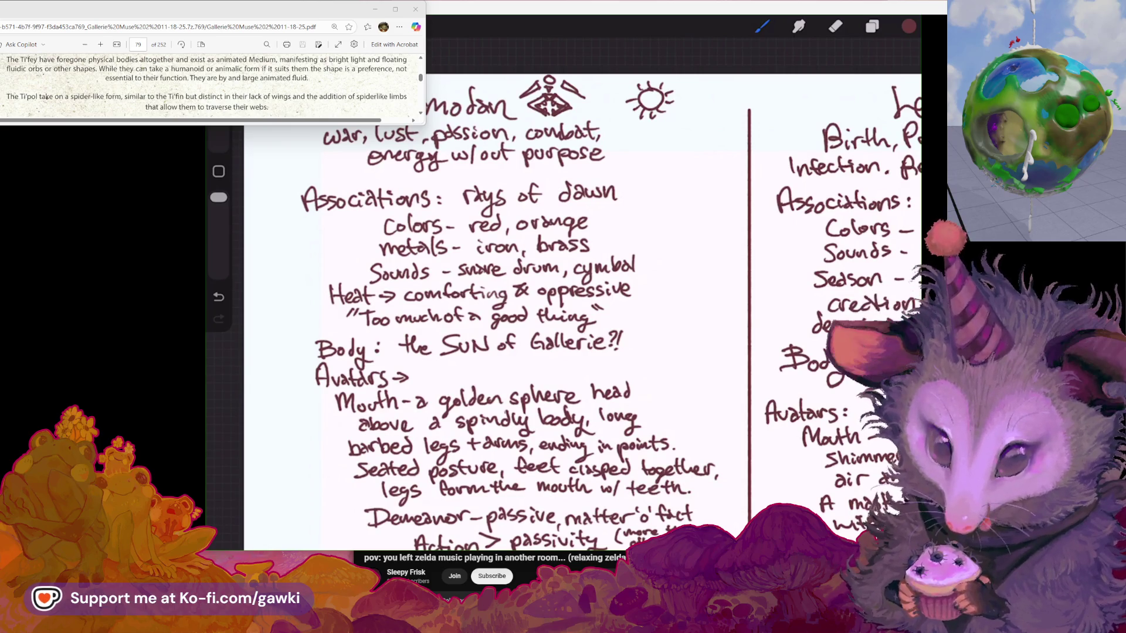
click(872, 26)
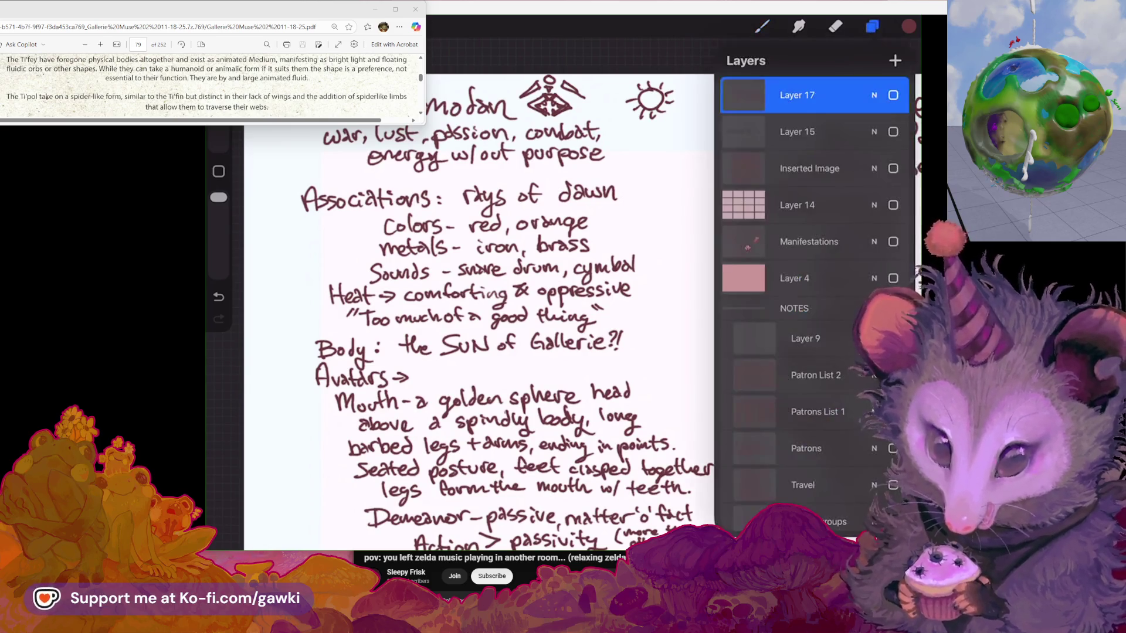
Toggle the NOTES group and Patrons layer on and off, leaving both hidden
click(794, 308)
click(893, 309)
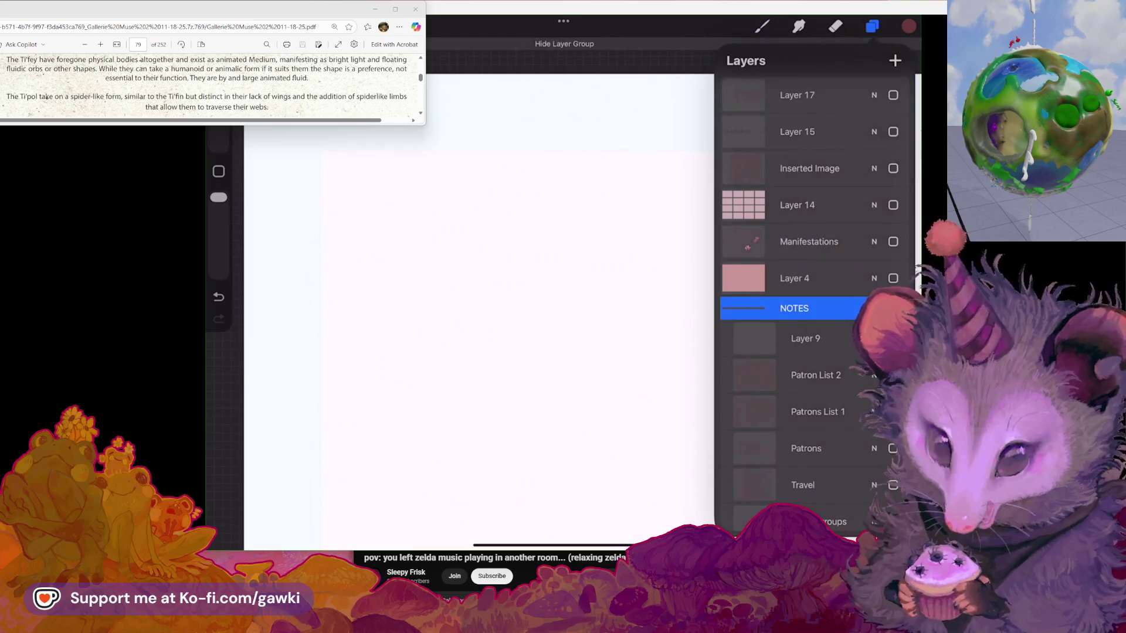
click(893, 308)
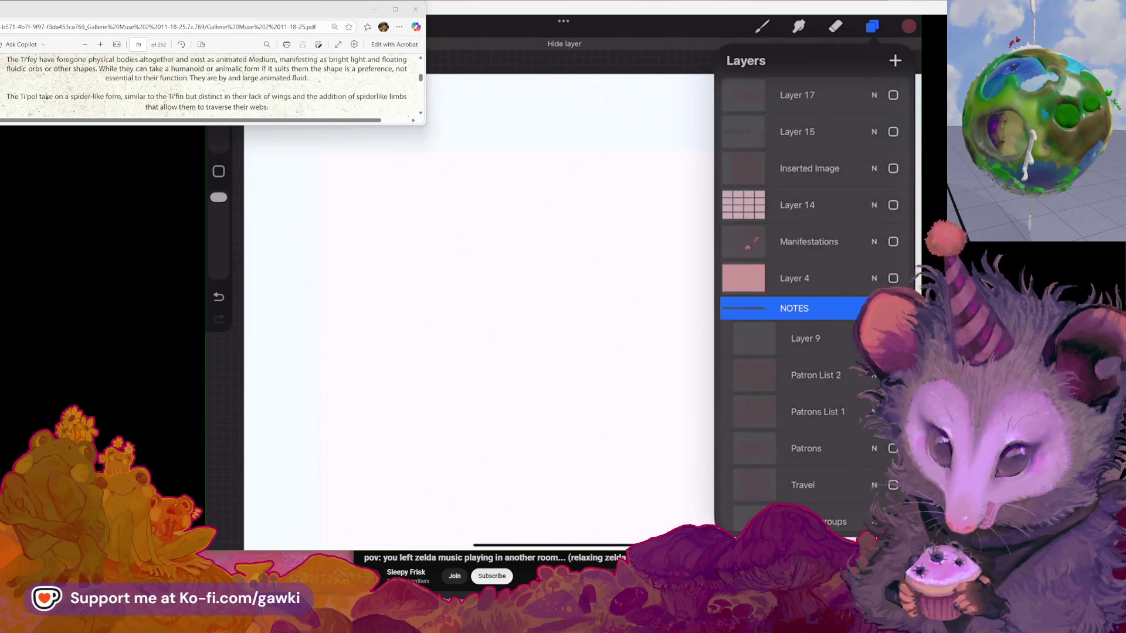
click(893, 308)
click(893, 308)
click(806, 449)
click(893, 449)
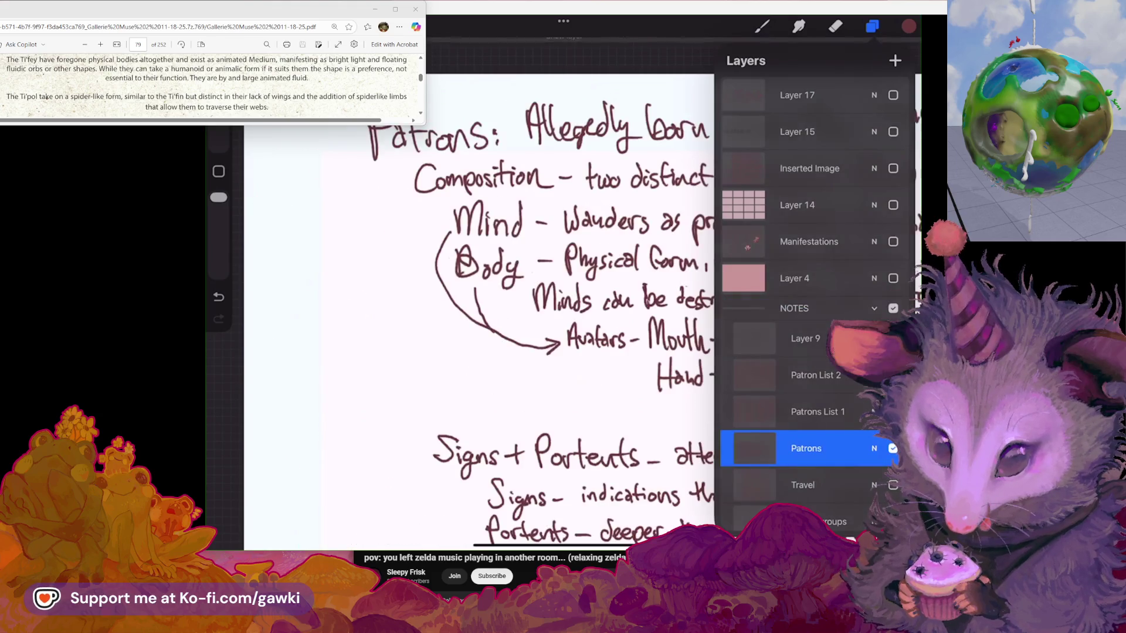
click(892, 449)
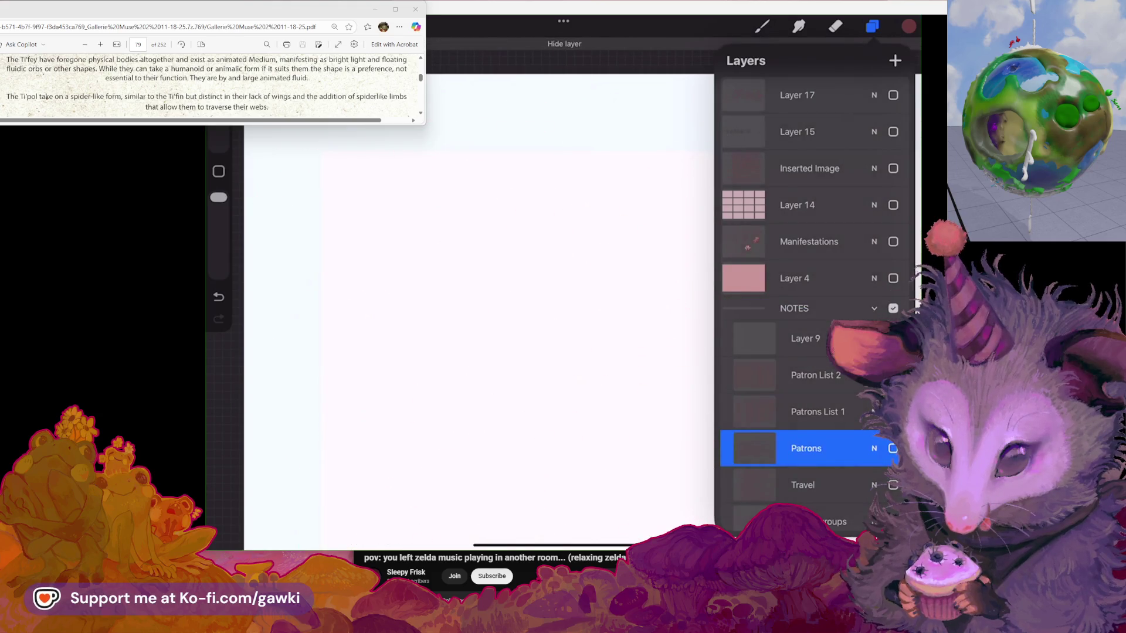
Show Layer 17, Layer 15, Inserted Image, Layer 14, NOTES and Layer 4 again
click(797, 95)
click(893, 95)
click(892, 131)
click(893, 168)
click(893, 205)
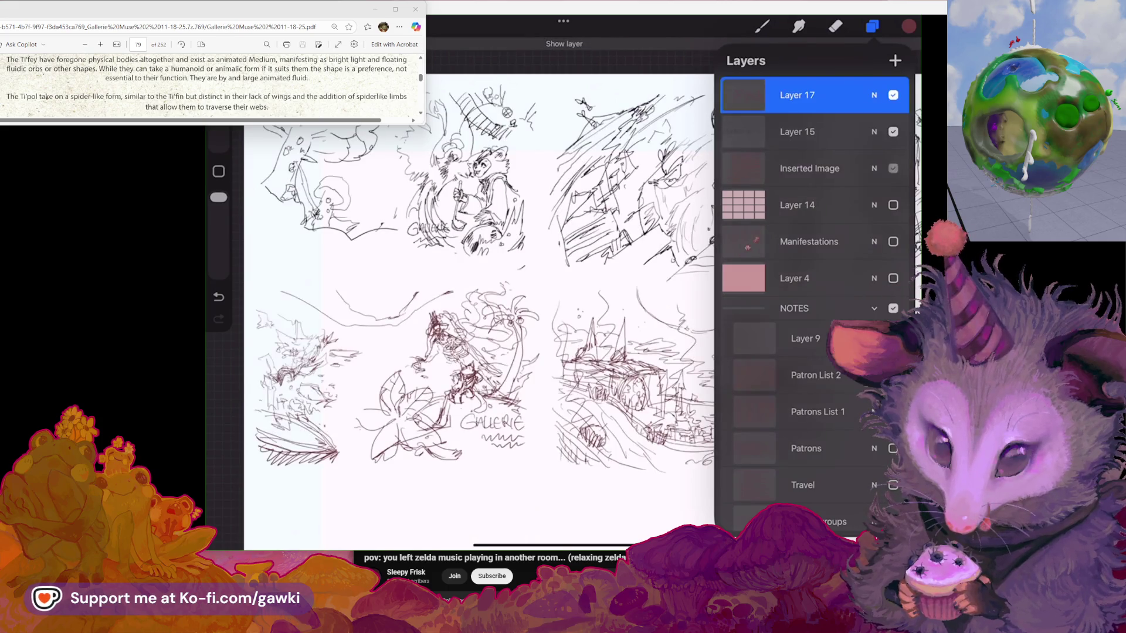
click(893, 309)
click(893, 278)
click(872, 26)
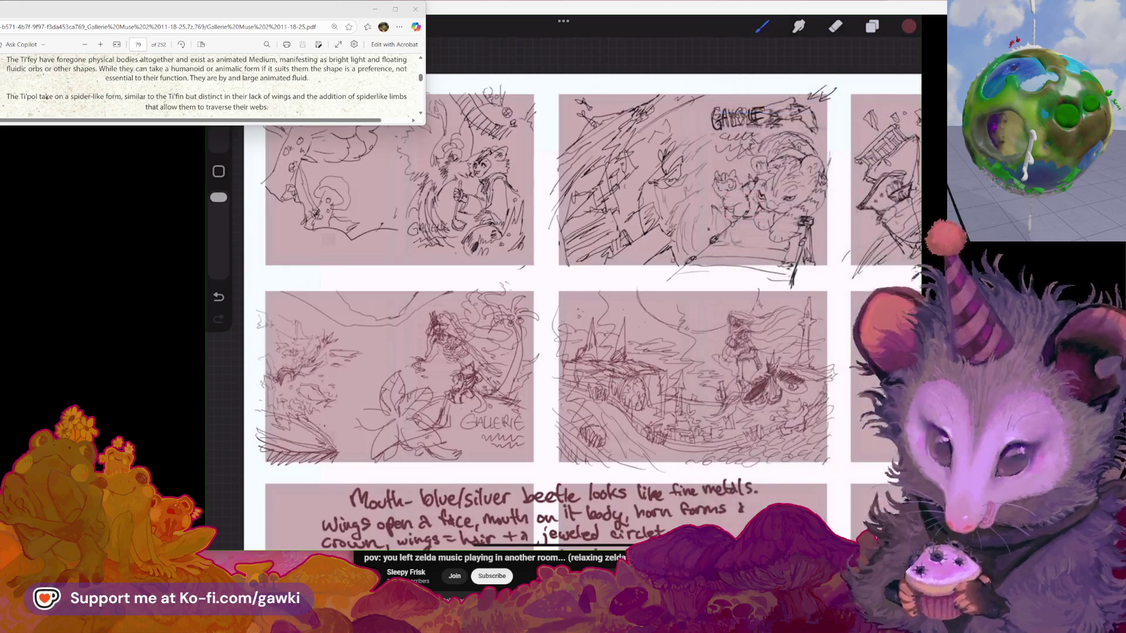
scroll(562, 293, up, 5)
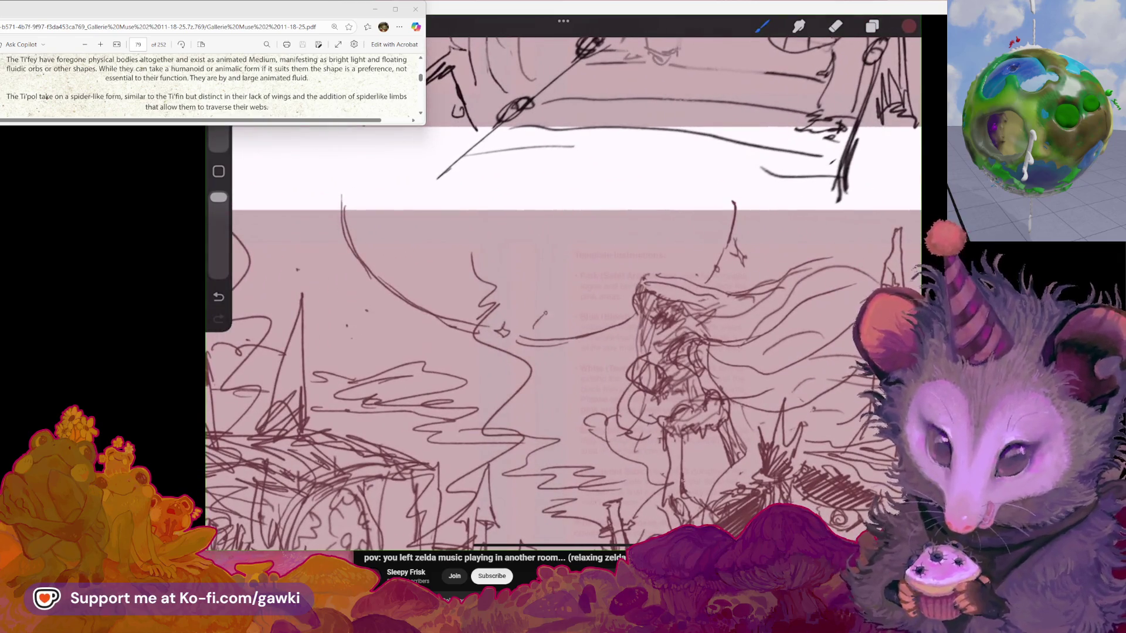
Sketch a small fish-like shape, a down-left arc and a small oval above the spiral moon
drag(584, 317, 536, 335)
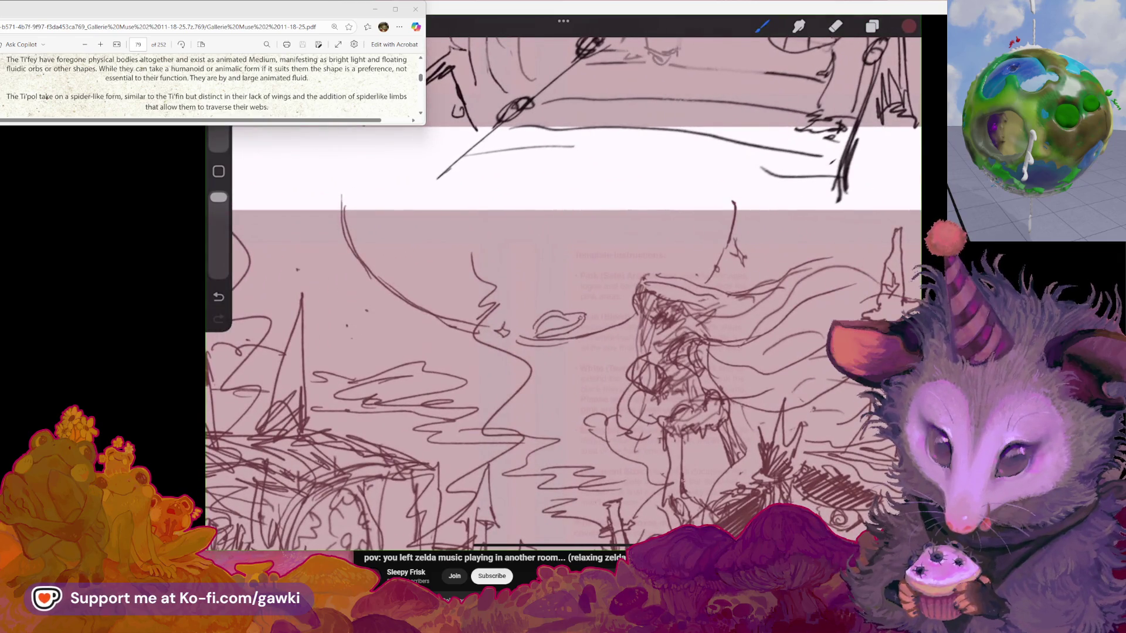
mouse_move(609, 263)
mouse_down()
mouse_move(580, 300)
mouse_move(598, 299)
mouse_move(580, 284)
mouse_move(598, 286)
mouse_up()
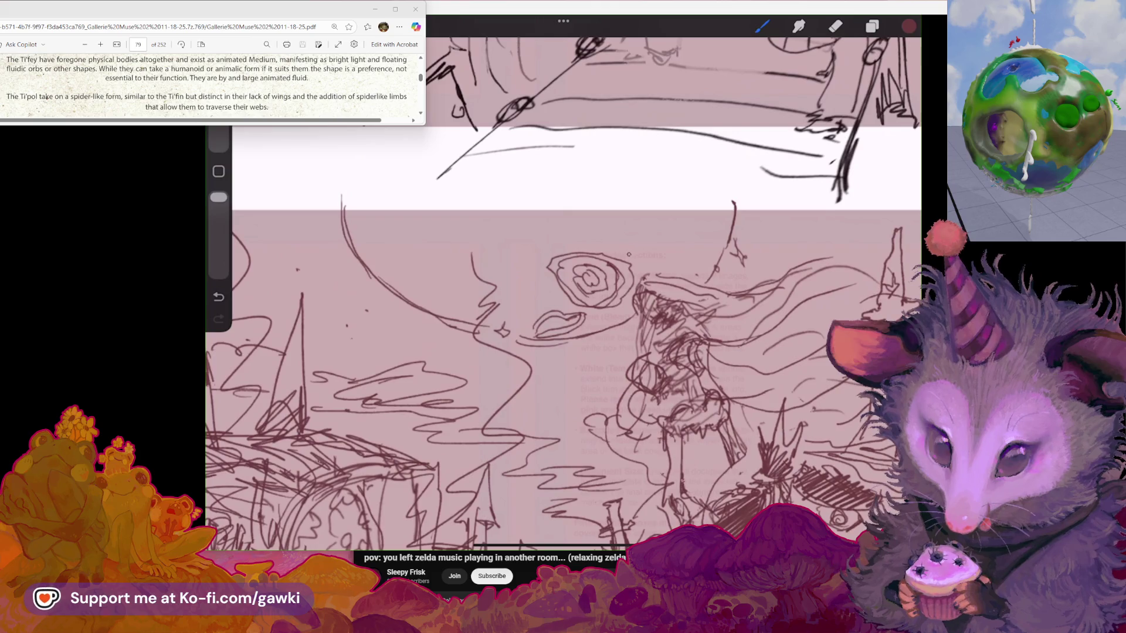
drag(639, 241, 662, 237)
scroll(562, 293, left, 2)
scroll(562, 293, left, 2)
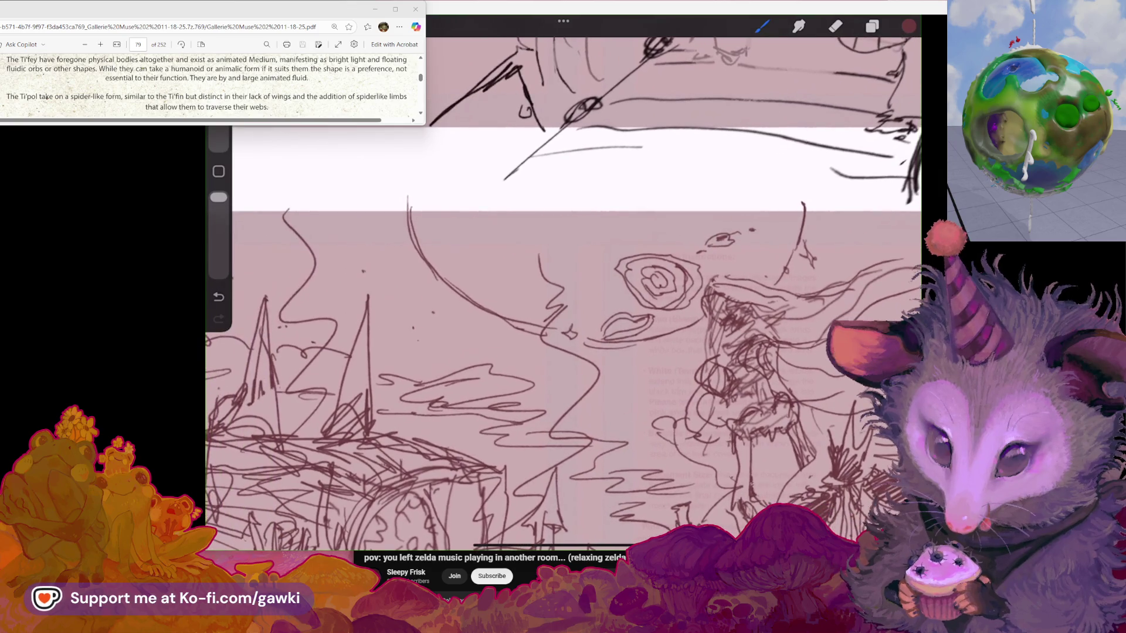
Add a loop, a vertical line and sweeping curves down-left from the spiral
drag(437, 207, 476, 286)
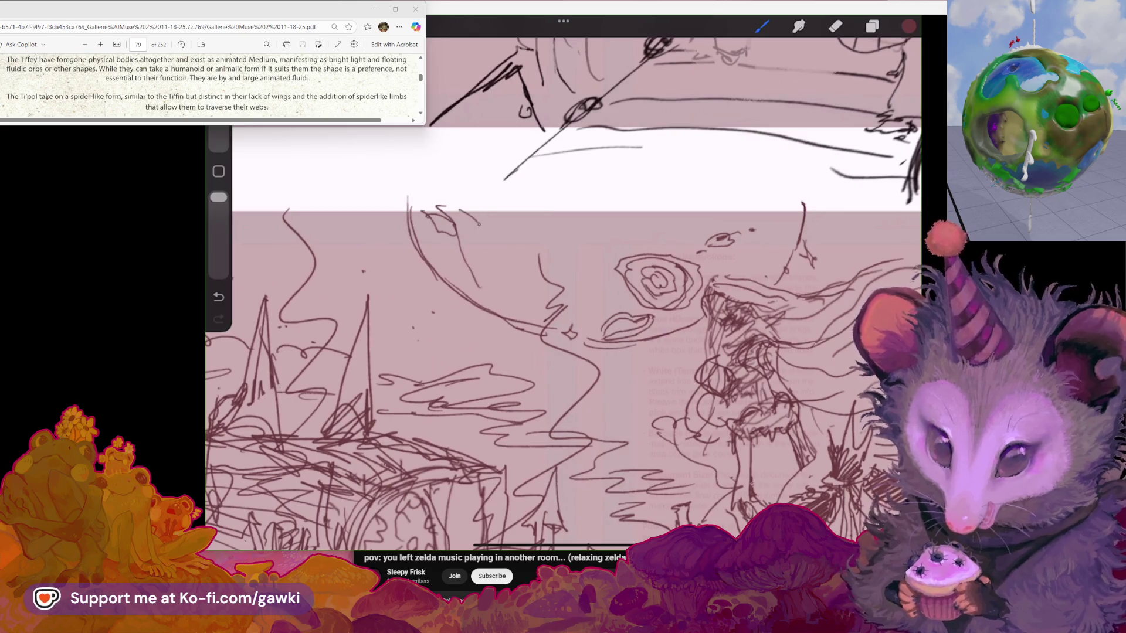
drag(500, 208, 504, 297)
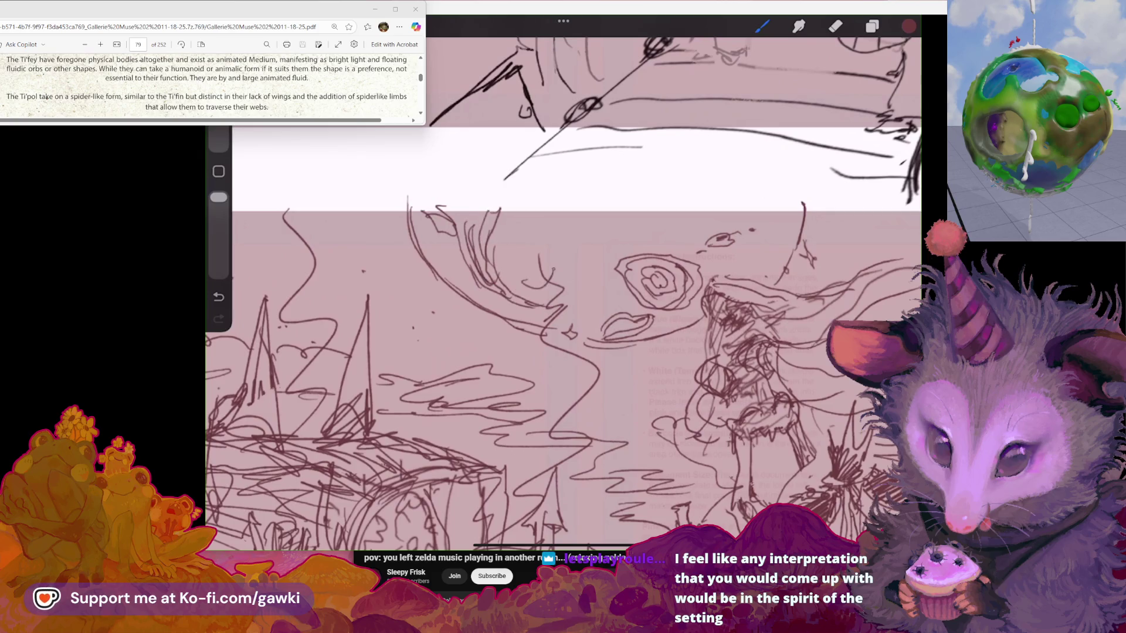
drag(614, 233, 554, 274)
drag(626, 239, 596, 256)
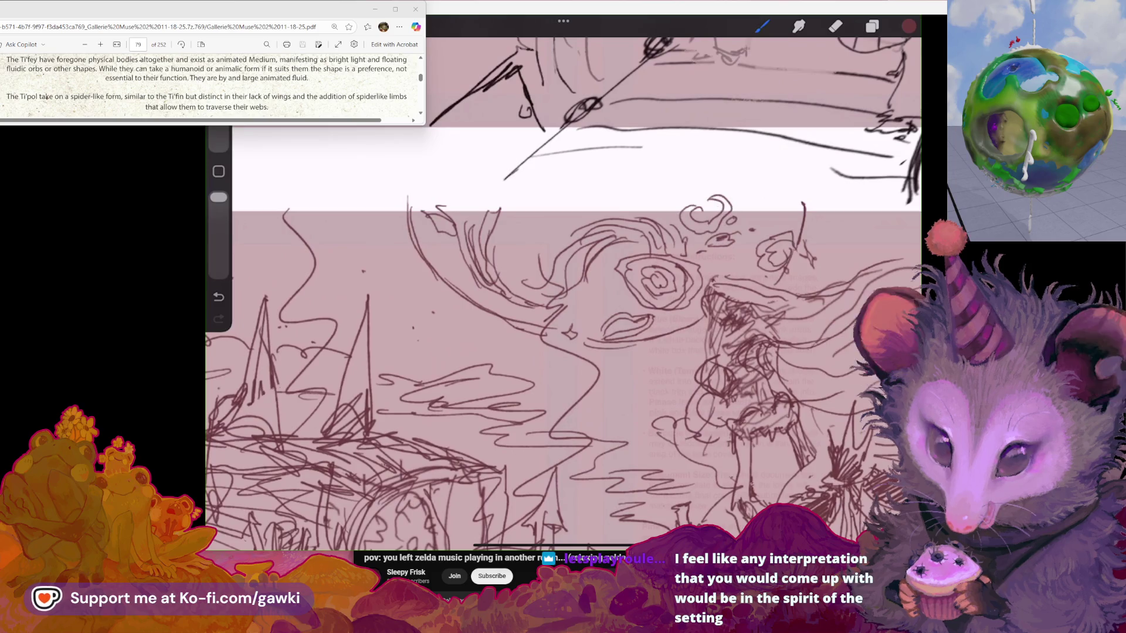
scroll(562, 293, down, 1)
scroll(563, 293, down, 1)
scroll(563, 293, down, 1)
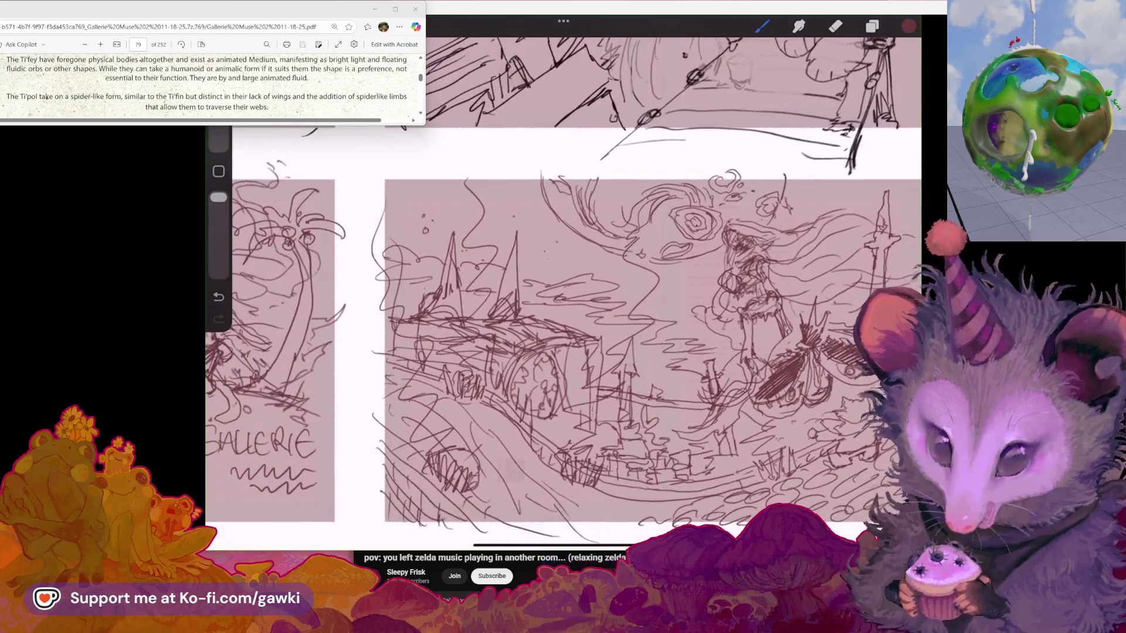
Bring the GALLERIE jungle panel into view and undo a stray sketch stroke
scroll(563, 294, down, 1)
scroll(563, 293, left, 3)
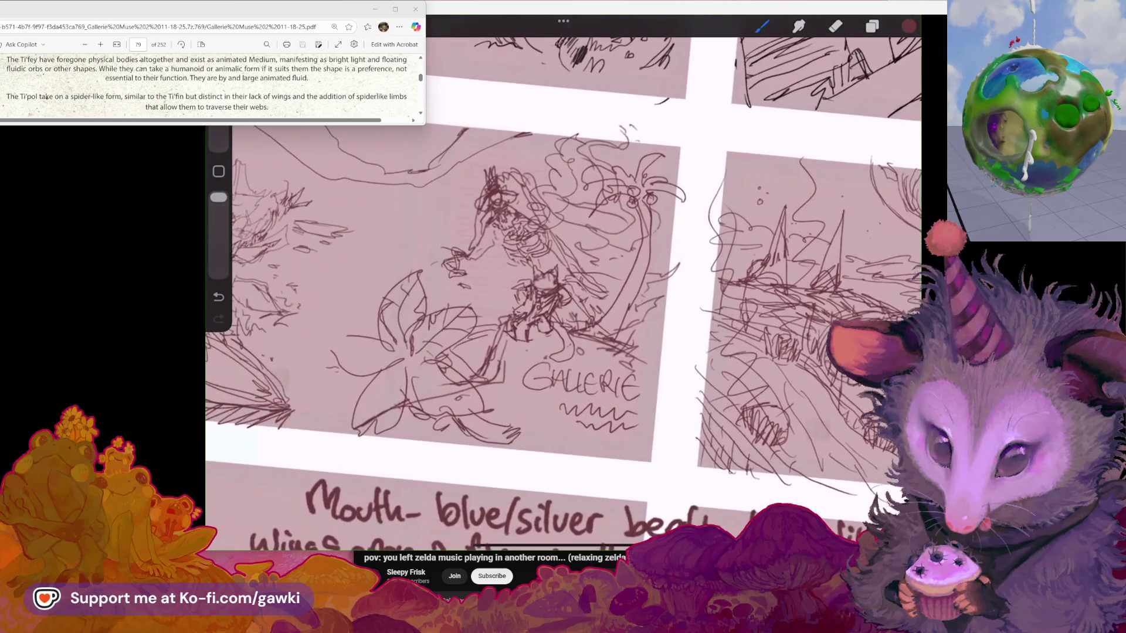
scroll(563, 293, up, 1)
scroll(563, 293, up, 1)
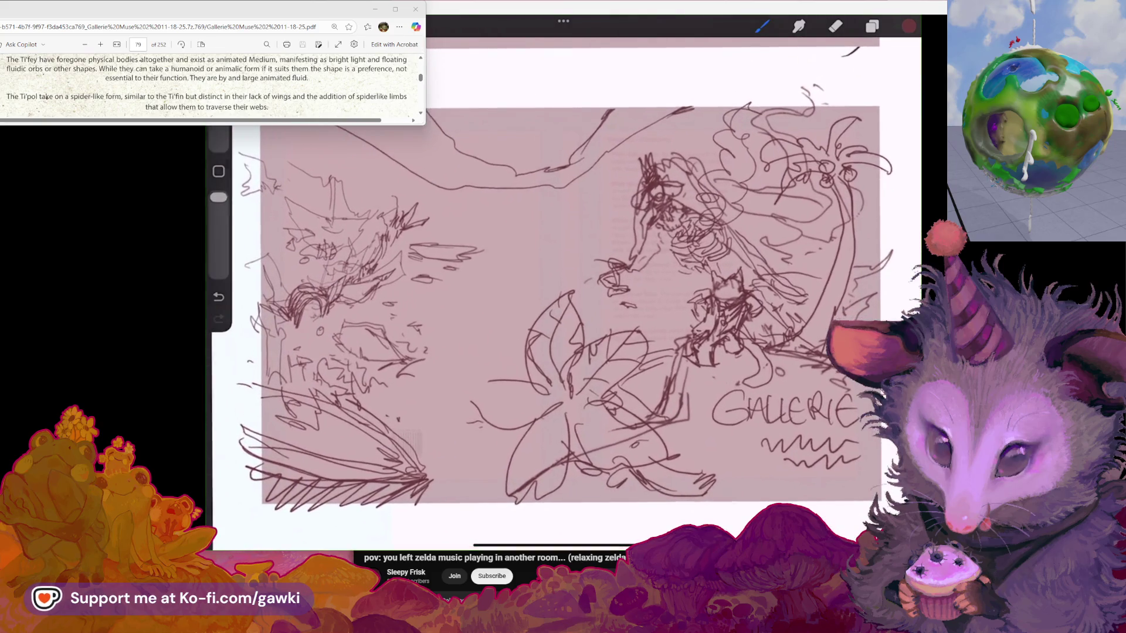
scroll(562, 293, down, 1)
scroll(562, 293, up, 1)
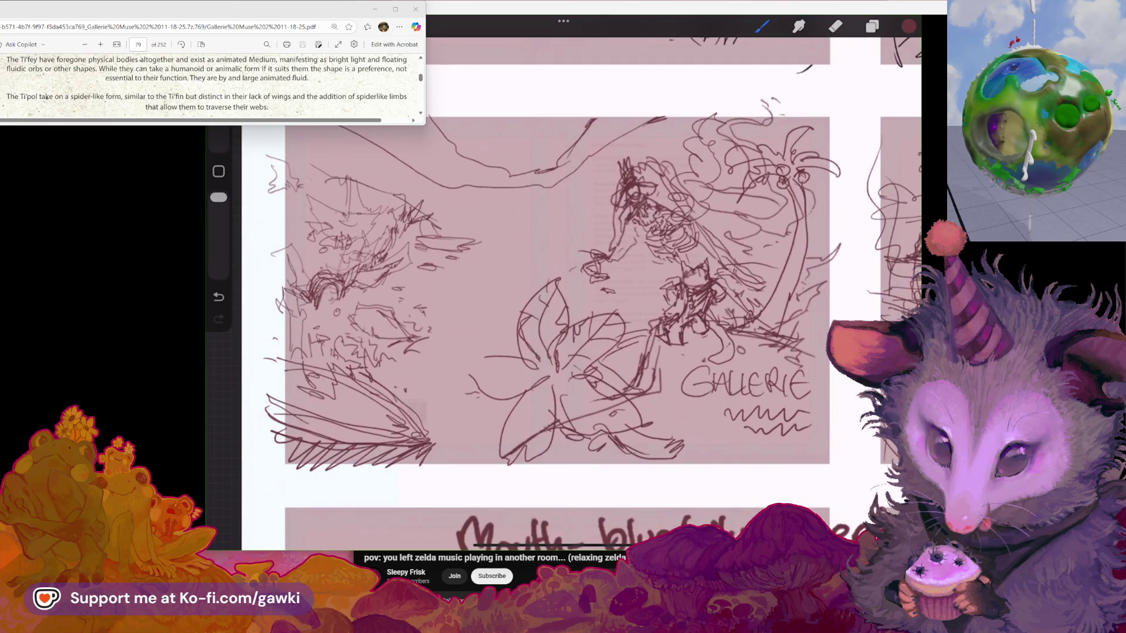
key(ctrl+z)
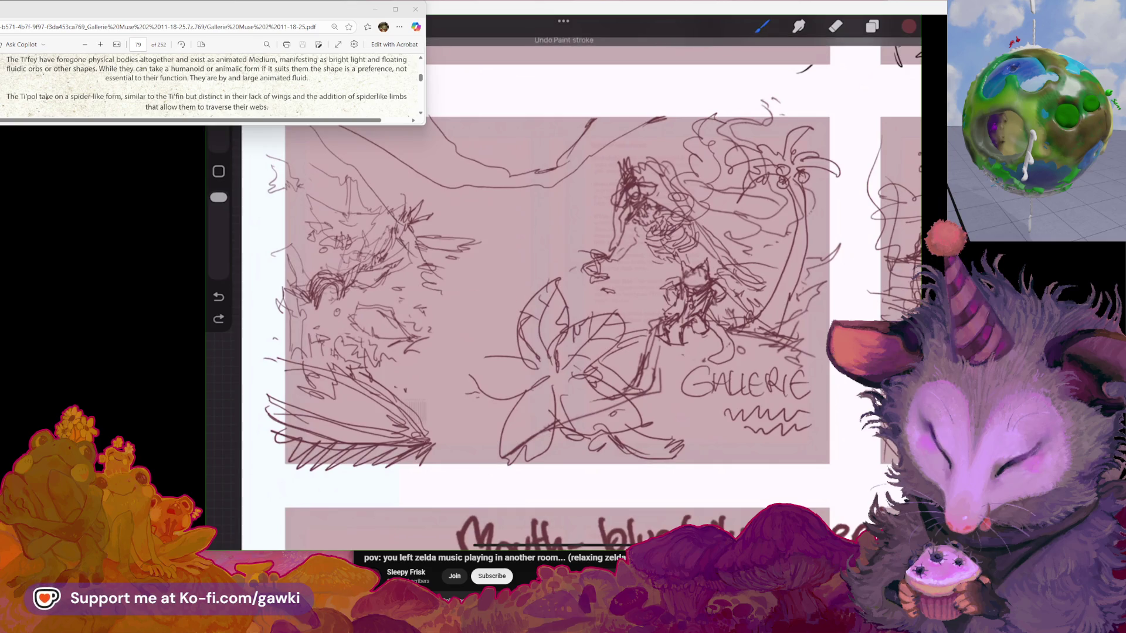
Undo a loose stroke, restore and re-undo it, then draw a curve across the jungle panel
scroll(563, 293, down, 1)
scroll(522, 293, up, 1)
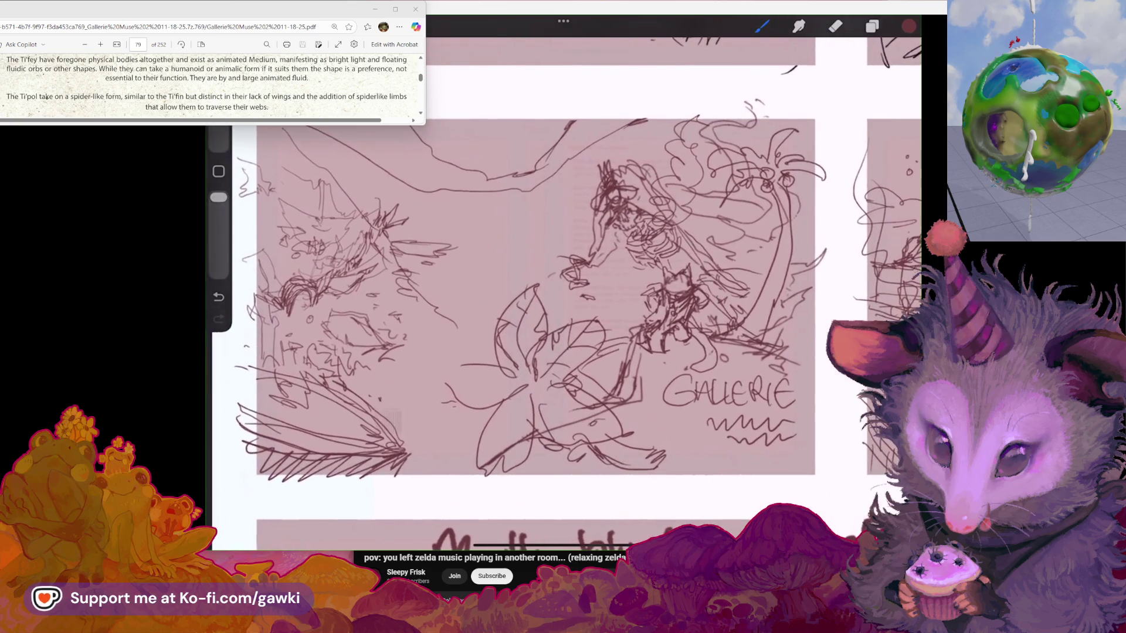
key(e)
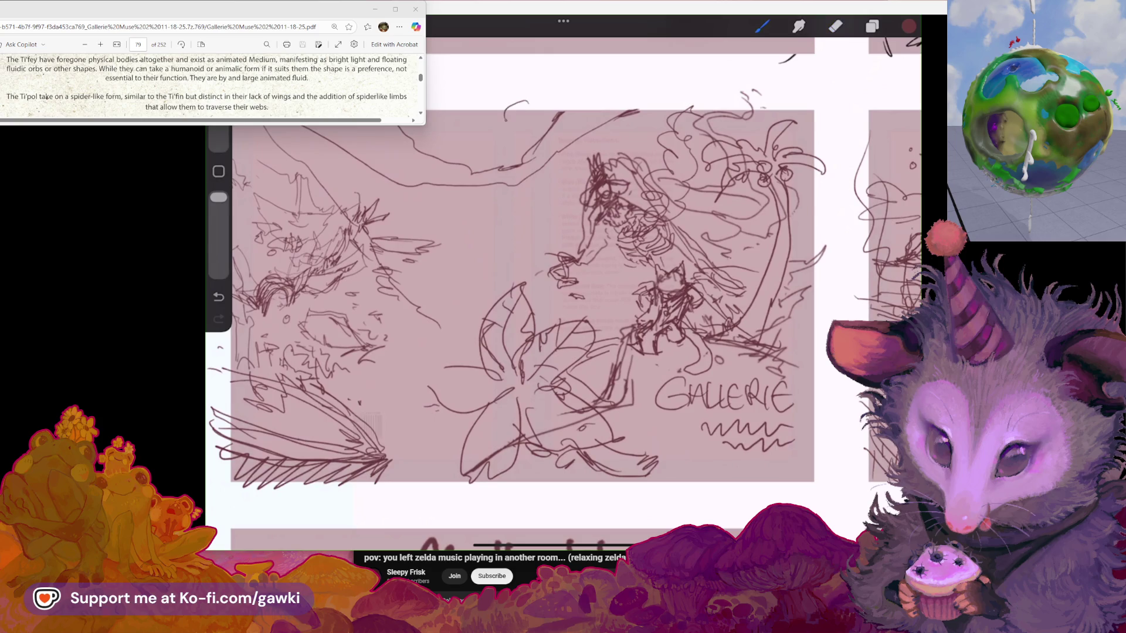
key(ctrl+z)
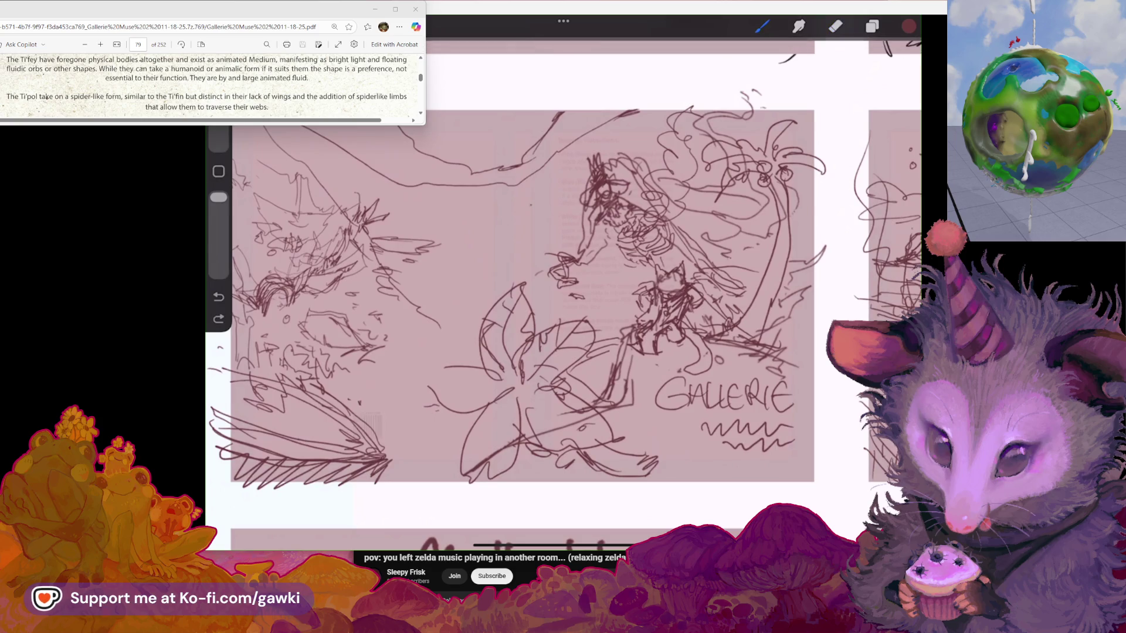
key(ctrl+shift+z)
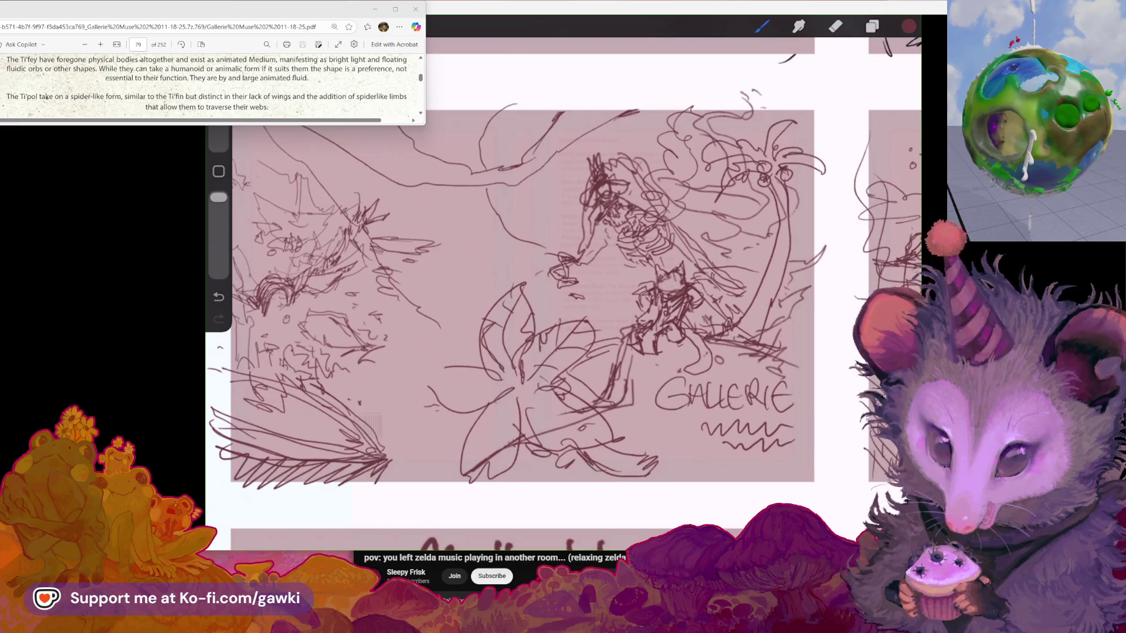
key(ctrl+z)
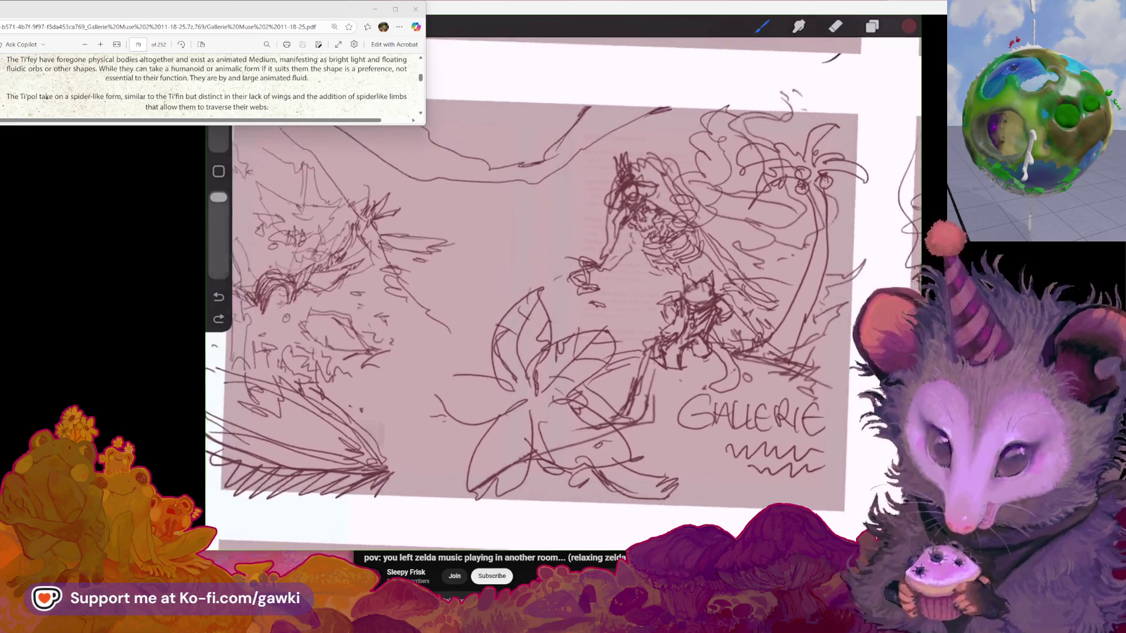
drag(426, 208, 543, 273)
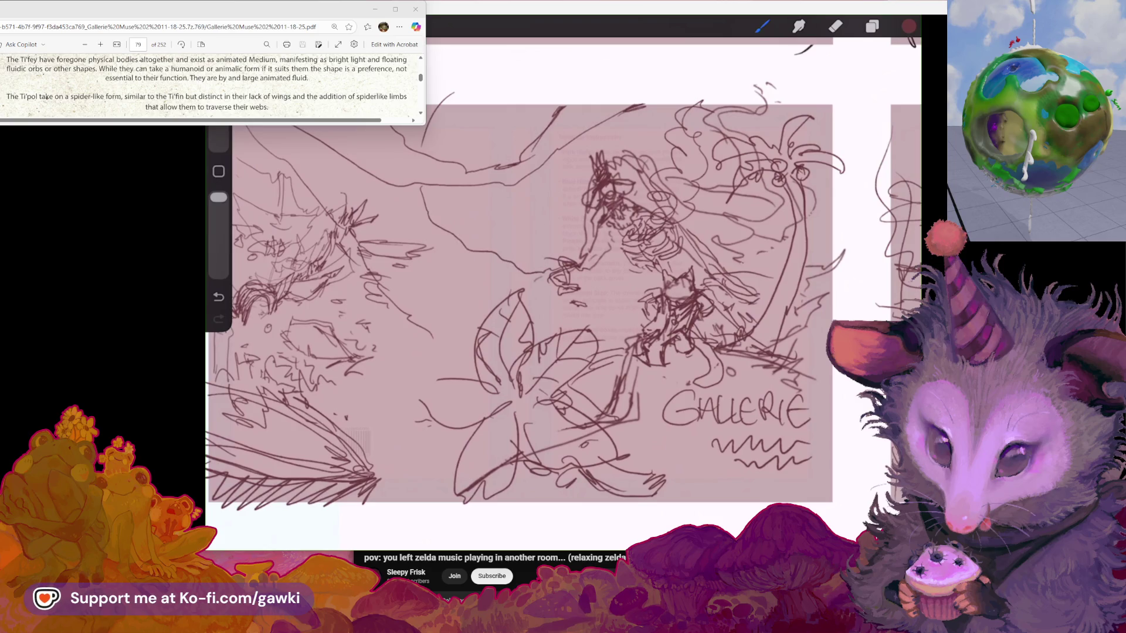
Redraw the curved stroke at the jungle panel's upper left after undoing earlier attempts
key(ctrl+z)
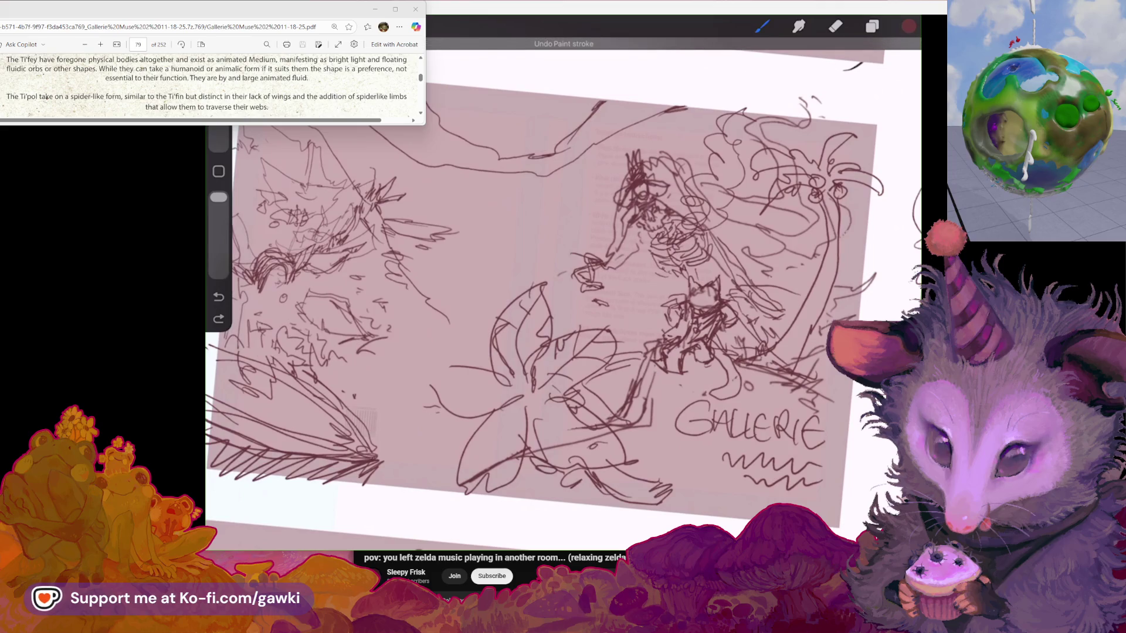
drag(453, 74, 504, 135)
key(ctrl+z)
mouse_move(457, 75)
mouse_down()
mouse_move(503, 132)
mouse_move(539, 144)
mouse_up()
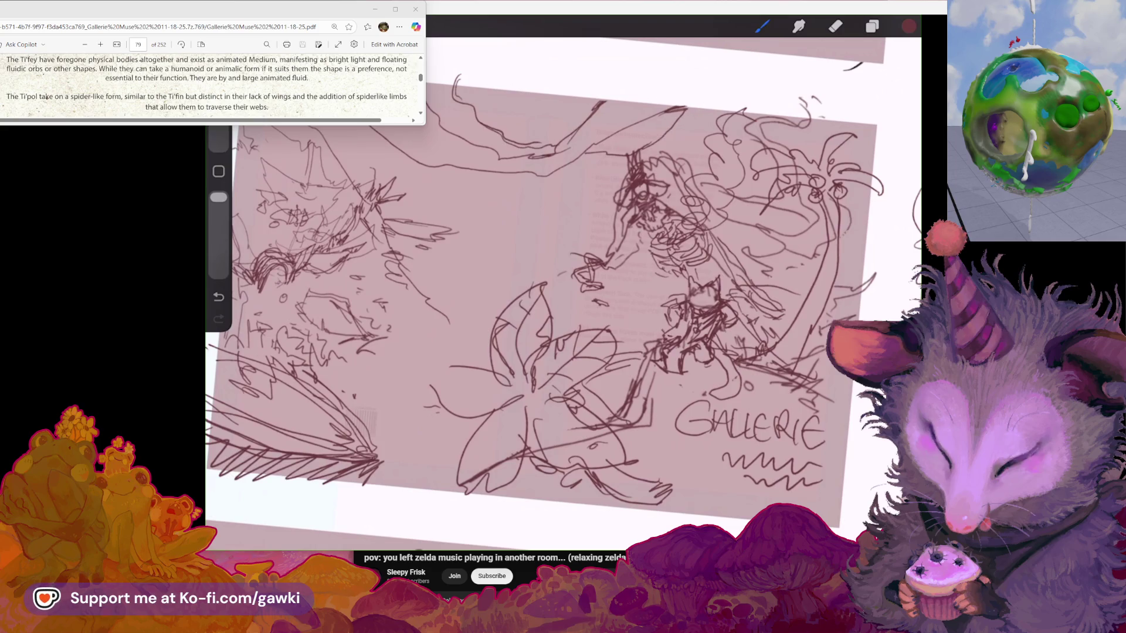
Undo two more stray paint strokes while zooming around the jungle panel
scroll(557, 316, up, 3)
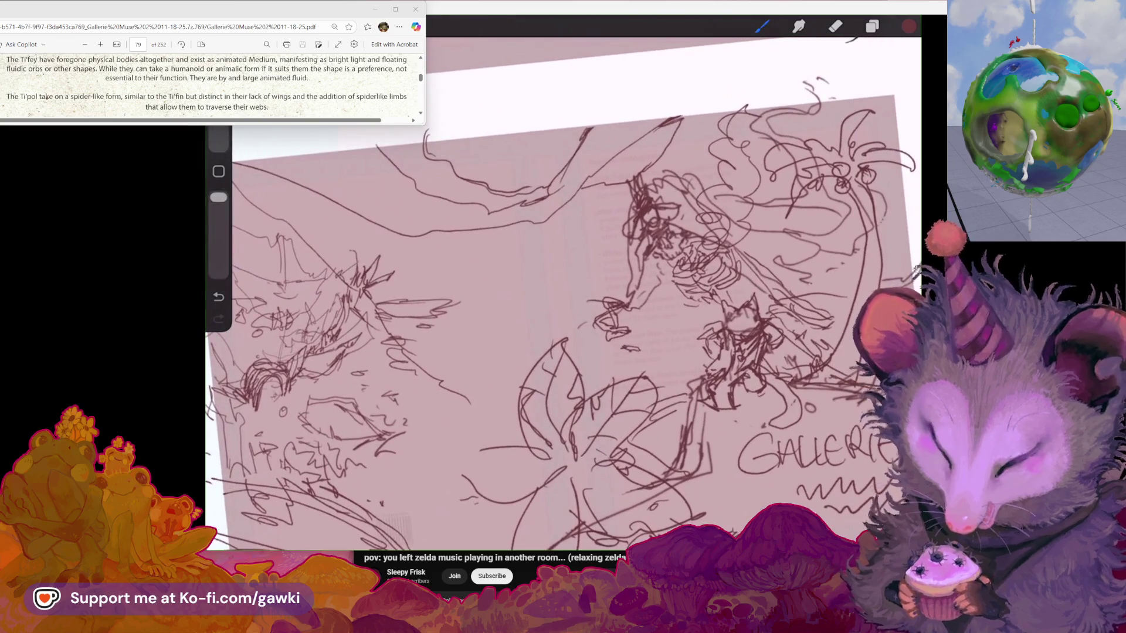
key(ctrl+z)
scroll(557, 317, down, 3)
scroll(581, 322, down, 2)
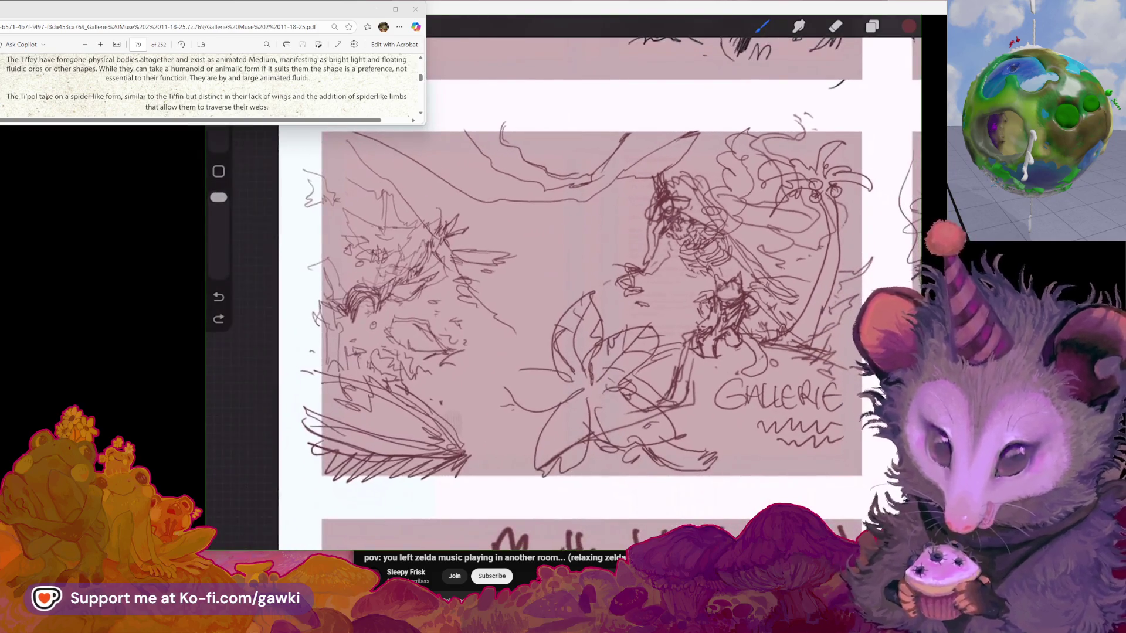
scroll(572, 293, up, 2)
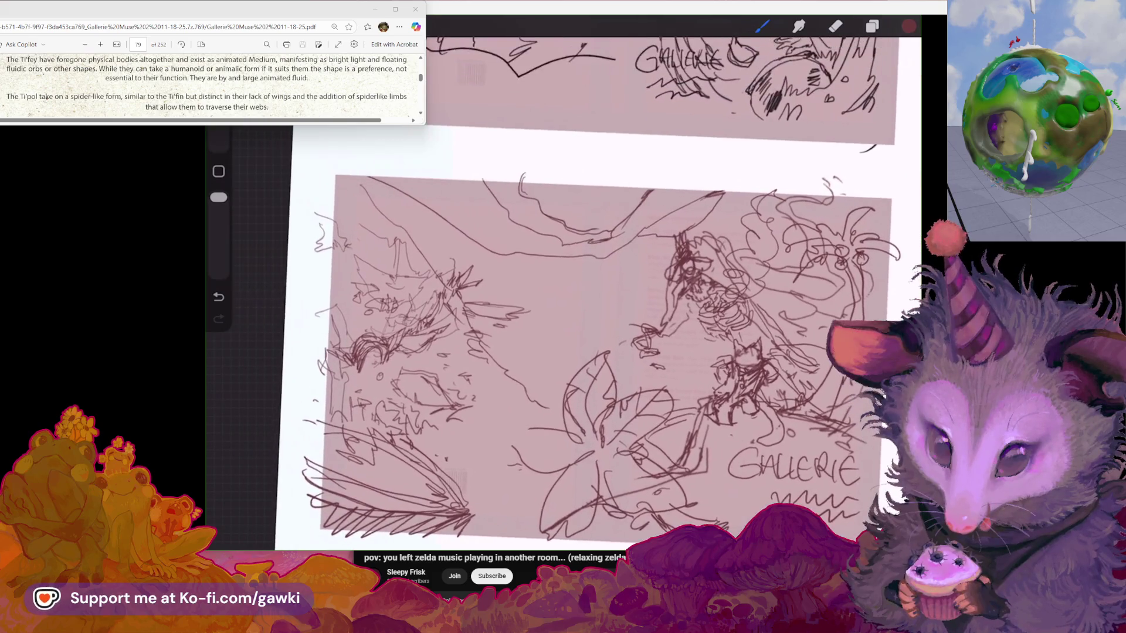
scroll(572, 293, up, 2)
scroll(571, 293, up, 1)
key(ctrl+z)
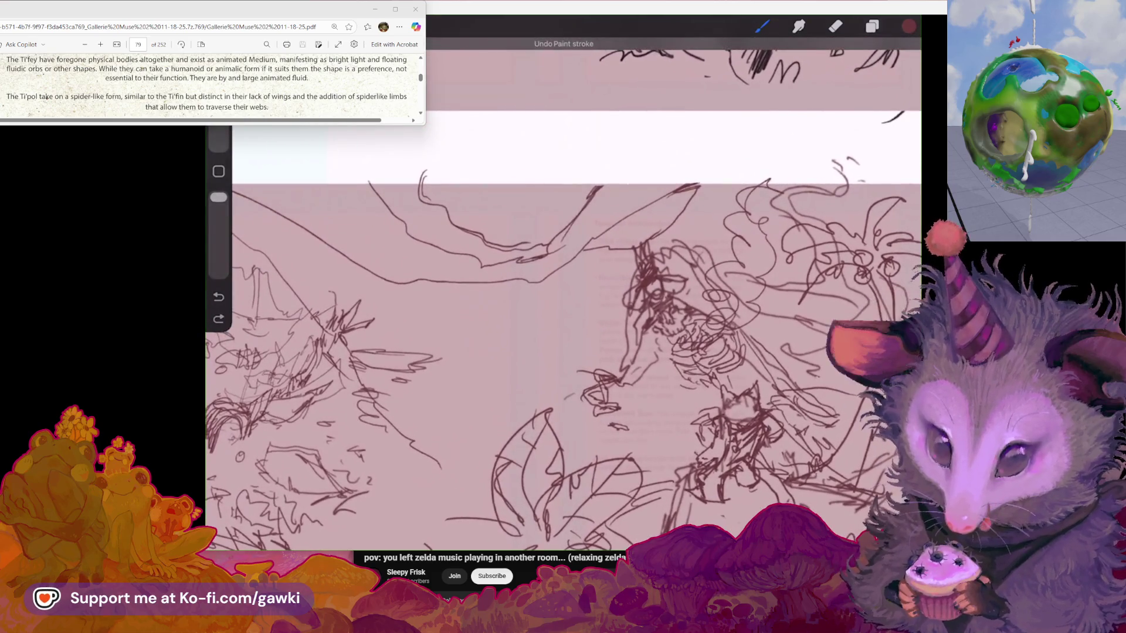
scroll(562, 351, down, 2)
scroll(563, 351, up, 1)
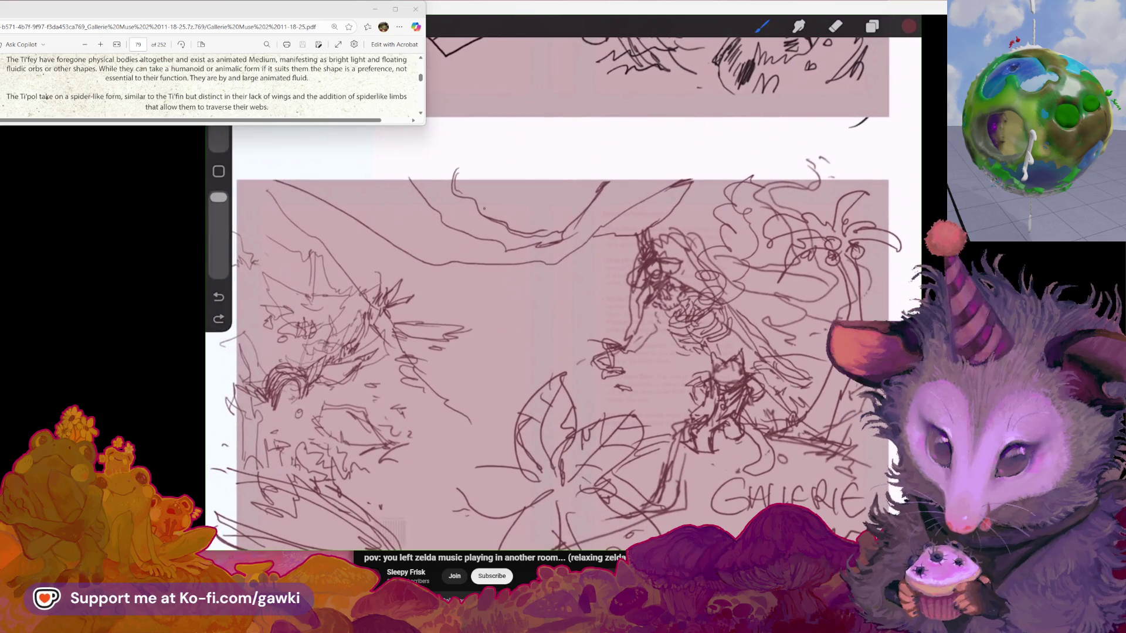
Replace a small trial mark with a small dot in the jungle panel
drag(459, 180, 462, 189)
key(ctrl+z)
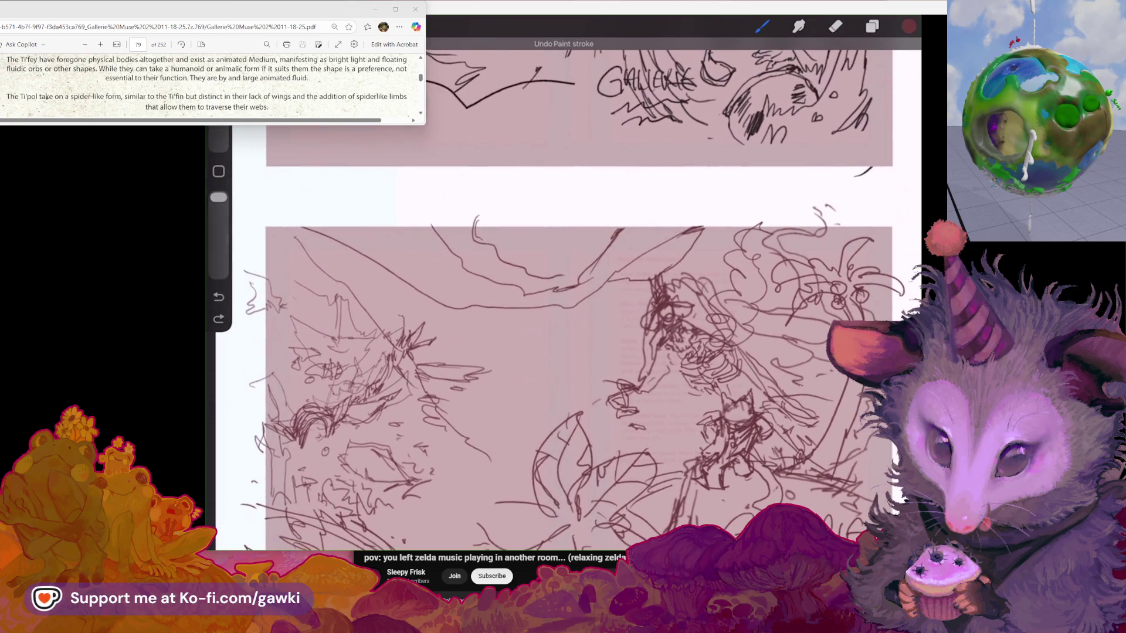
scroll(563, 352, up, 2)
click(482, 225)
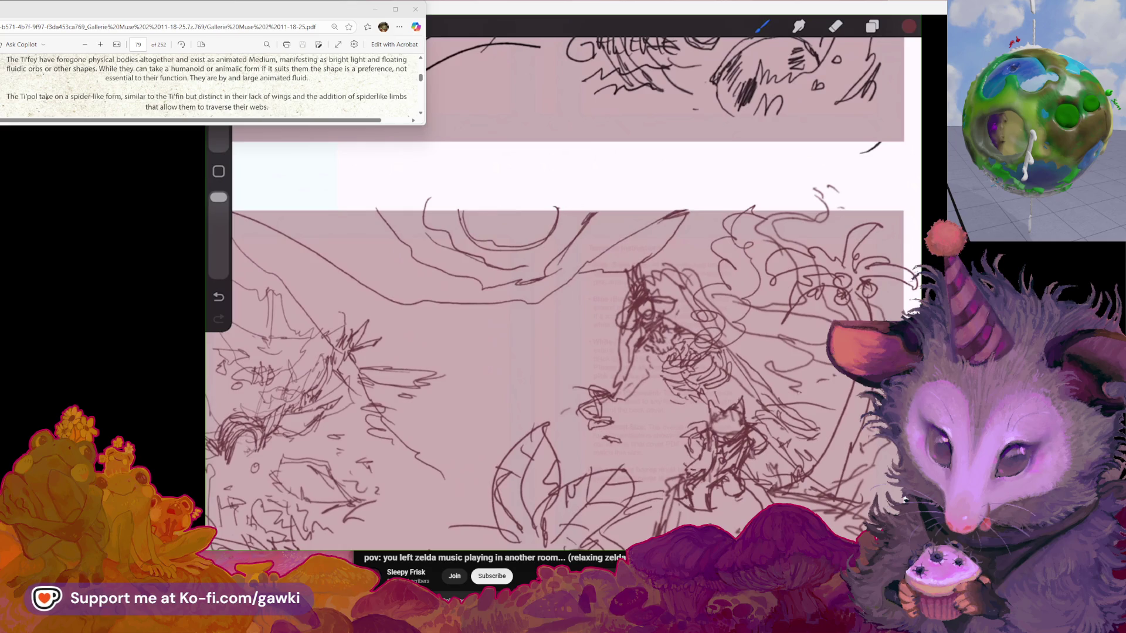
Zoom in and out to review the flower sketch, undoing the last paint stroke
scroll(574, 340, down, 2)
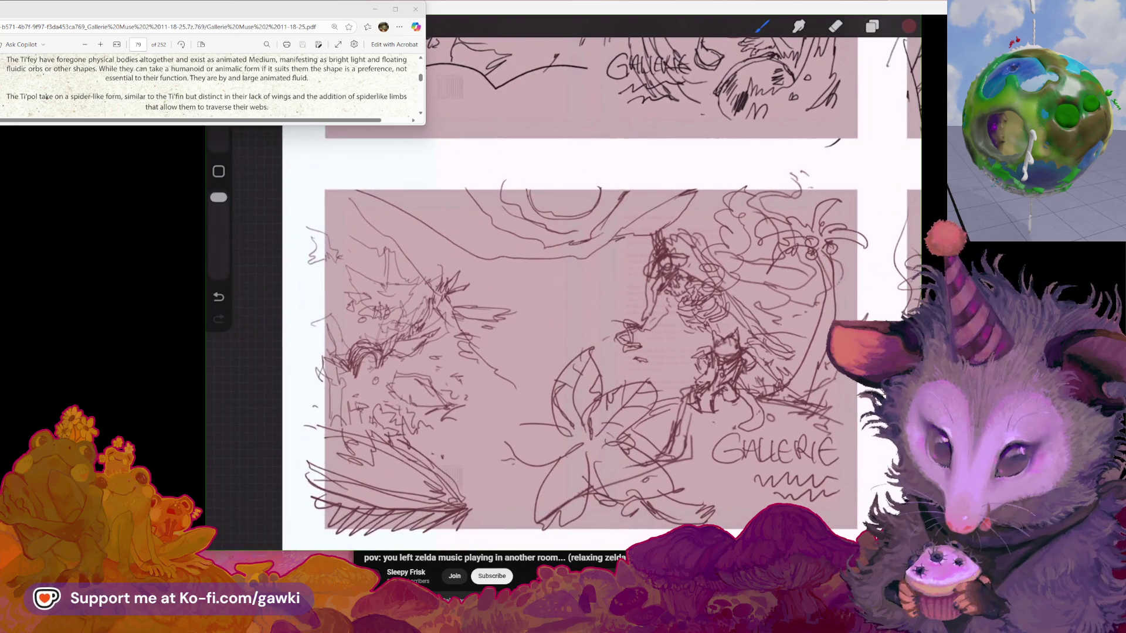
scroll(563, 338, up, 2)
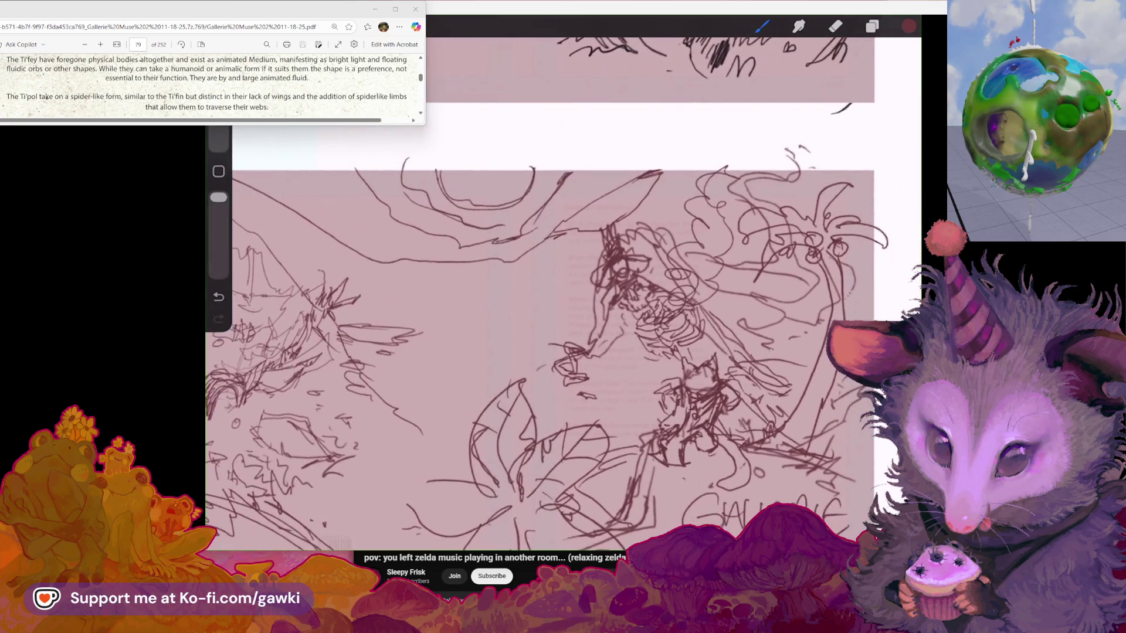
scroll(563, 340, down, 2)
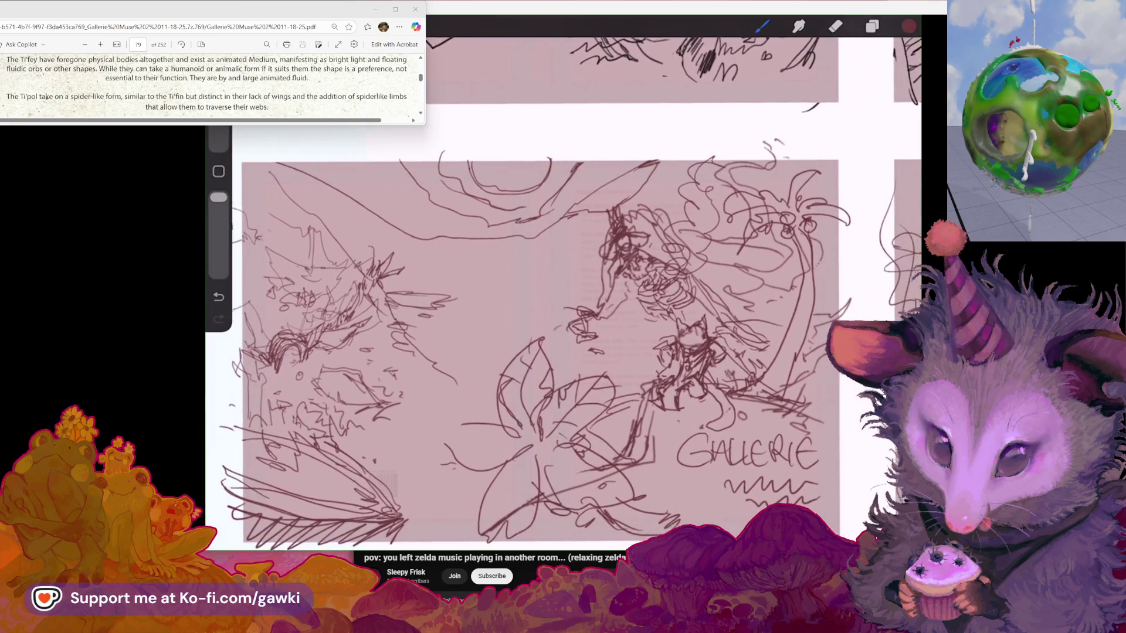
scroll(563, 340, up, 2)
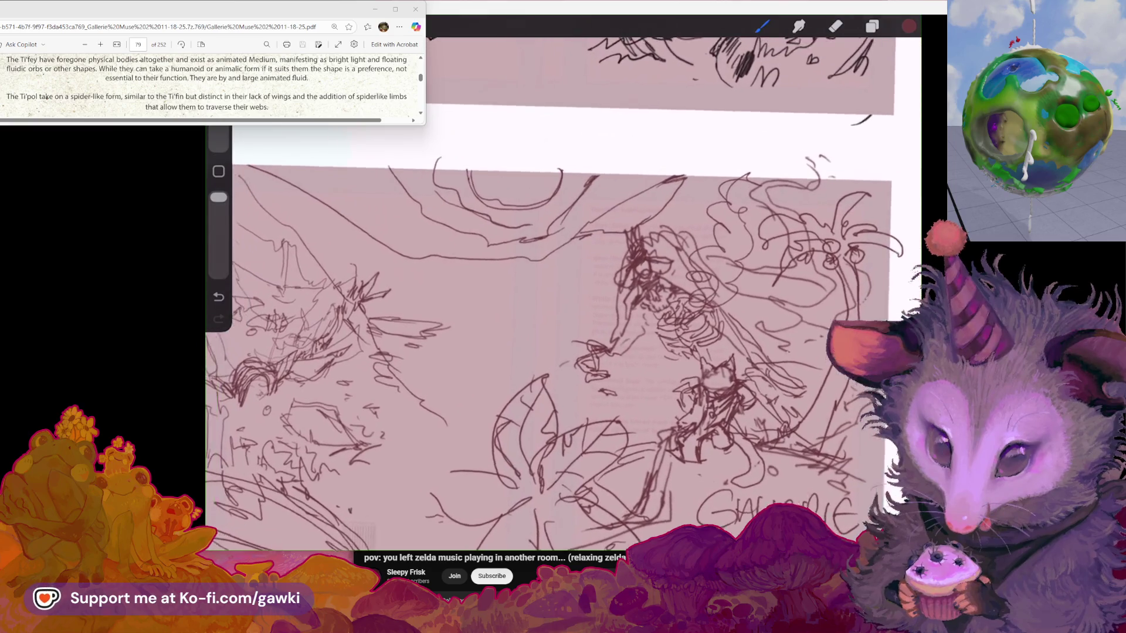
scroll(563, 340, down, 1)
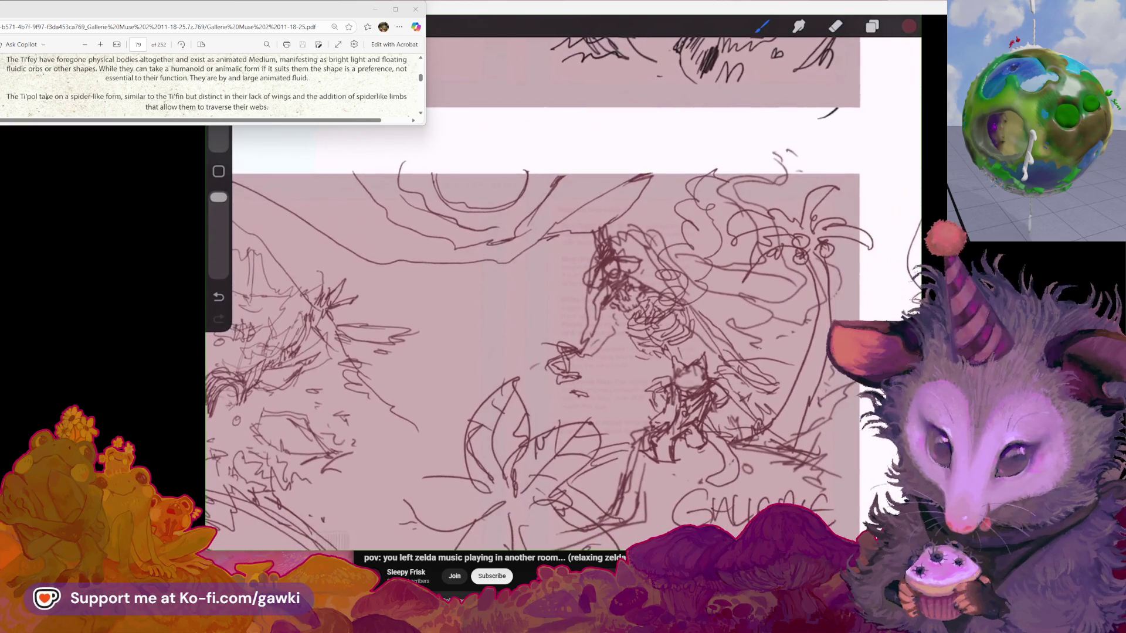
scroll(562, 340, down, 1)
scroll(563, 340, up, 2)
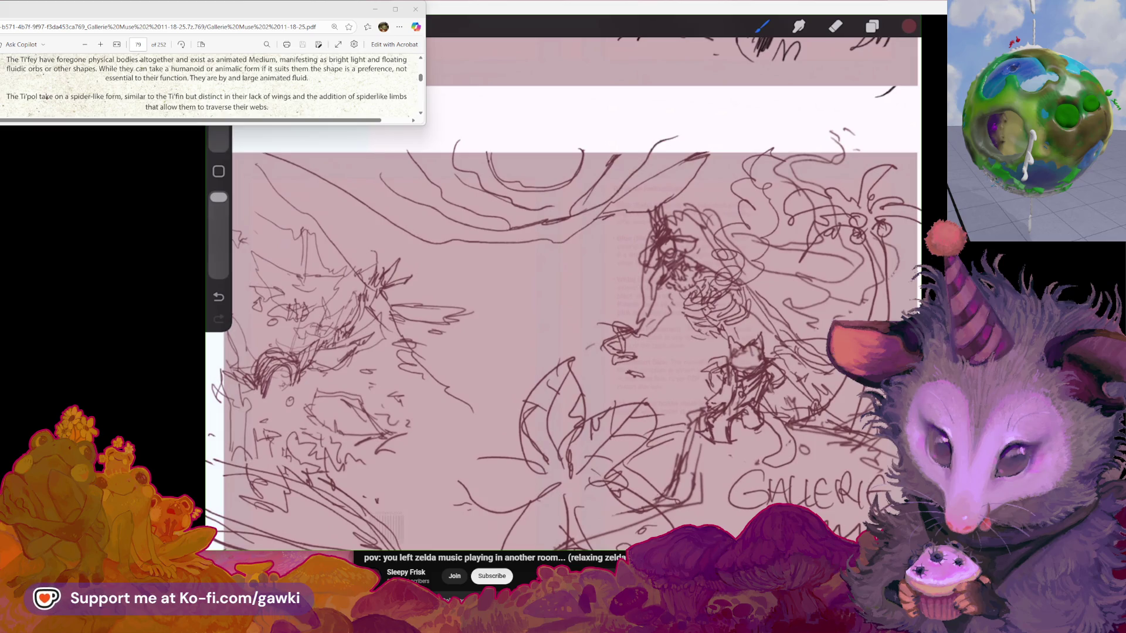
key(ctrl+z)
scroll(563, 340, up, 1)
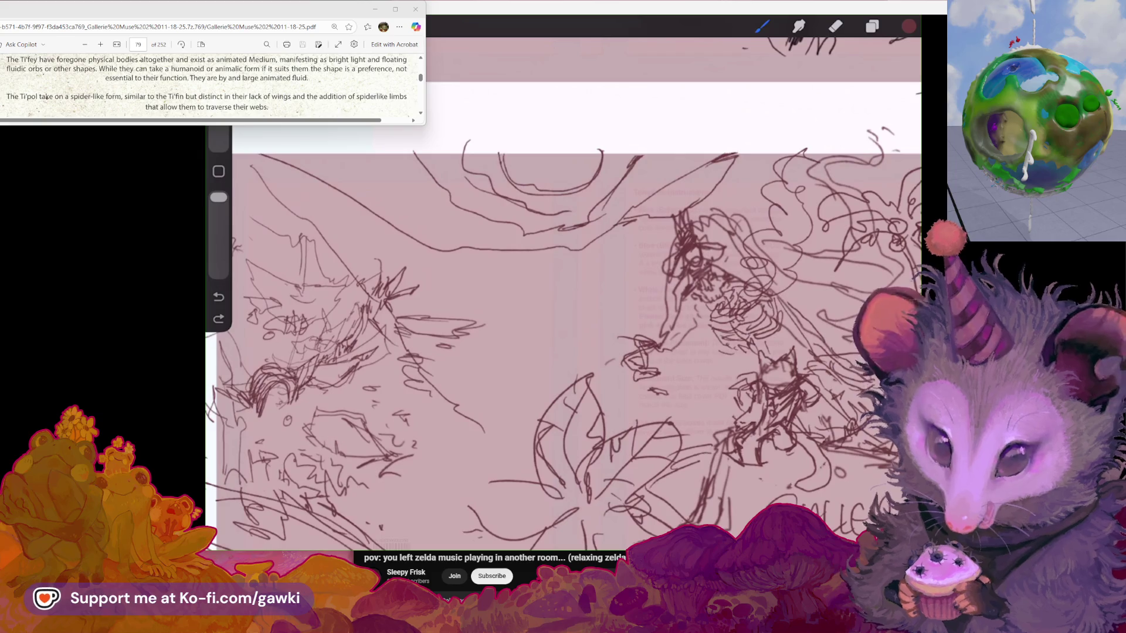
scroll(563, 340, down, 3)
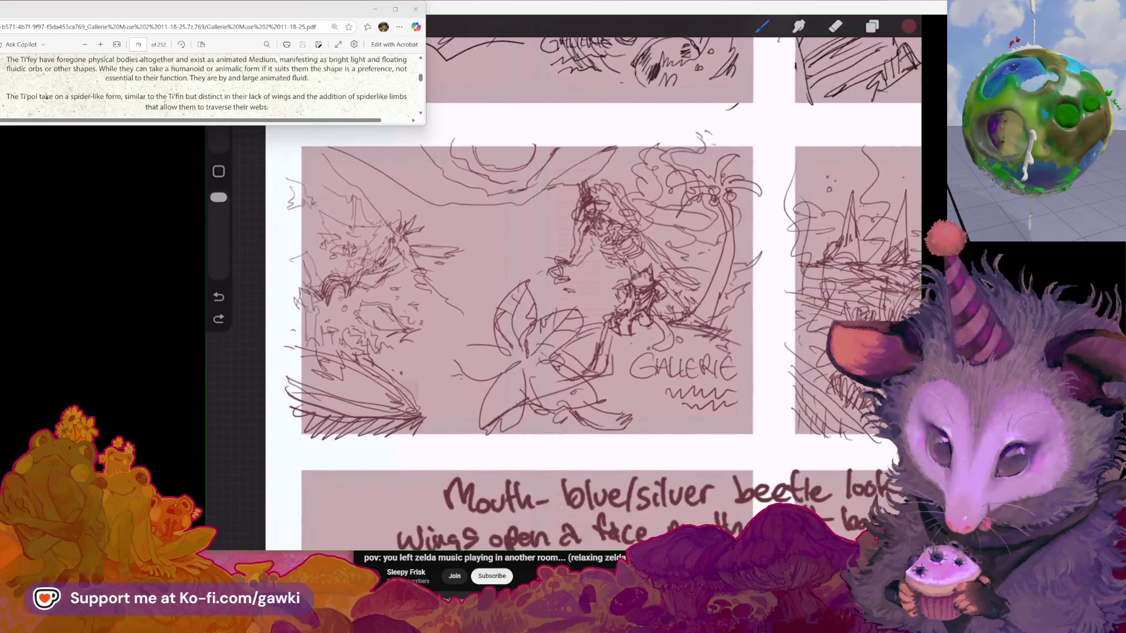
Undo the long stray stroke across the jungle panel
scroll(586, 305, up, 2)
scroll(587, 304, up, 2)
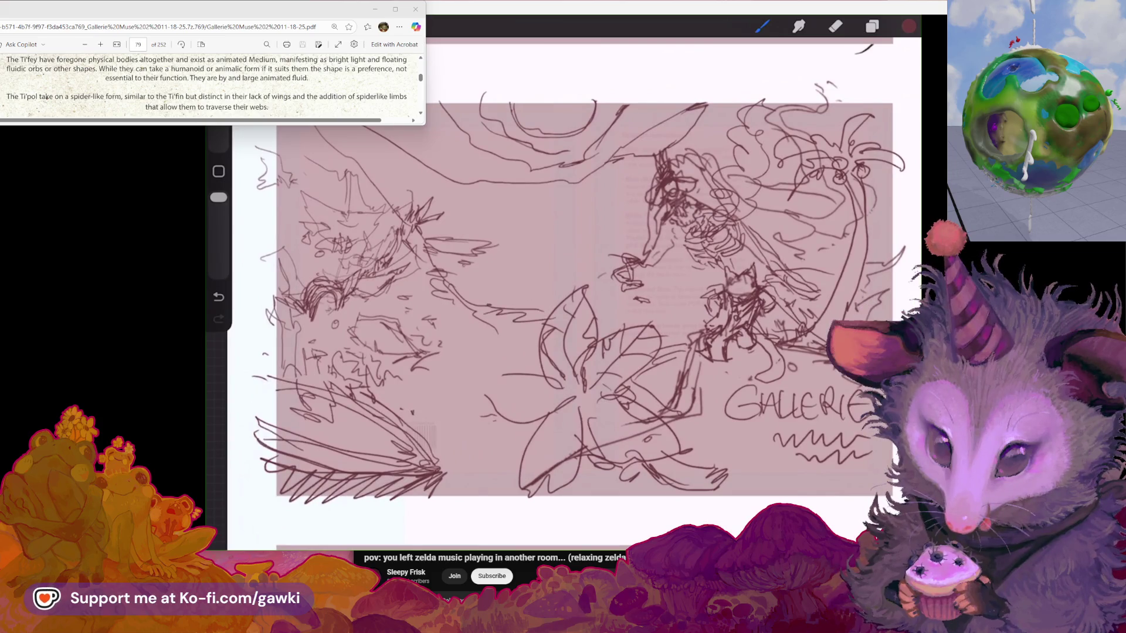
key(ctrl+z)
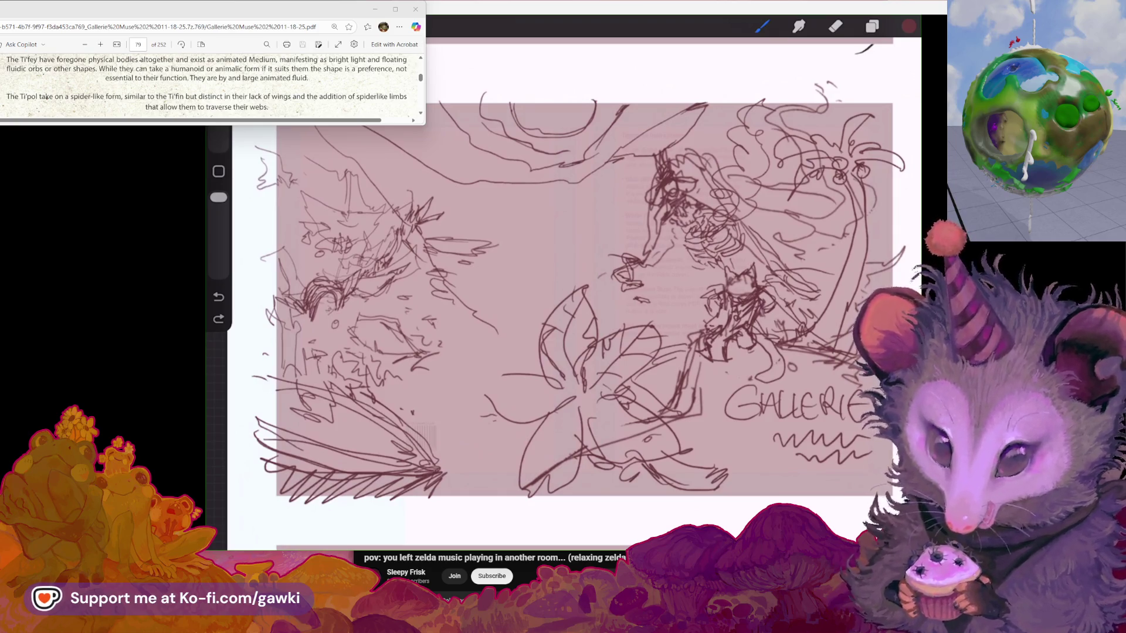
scroll(563, 293, down, 2)
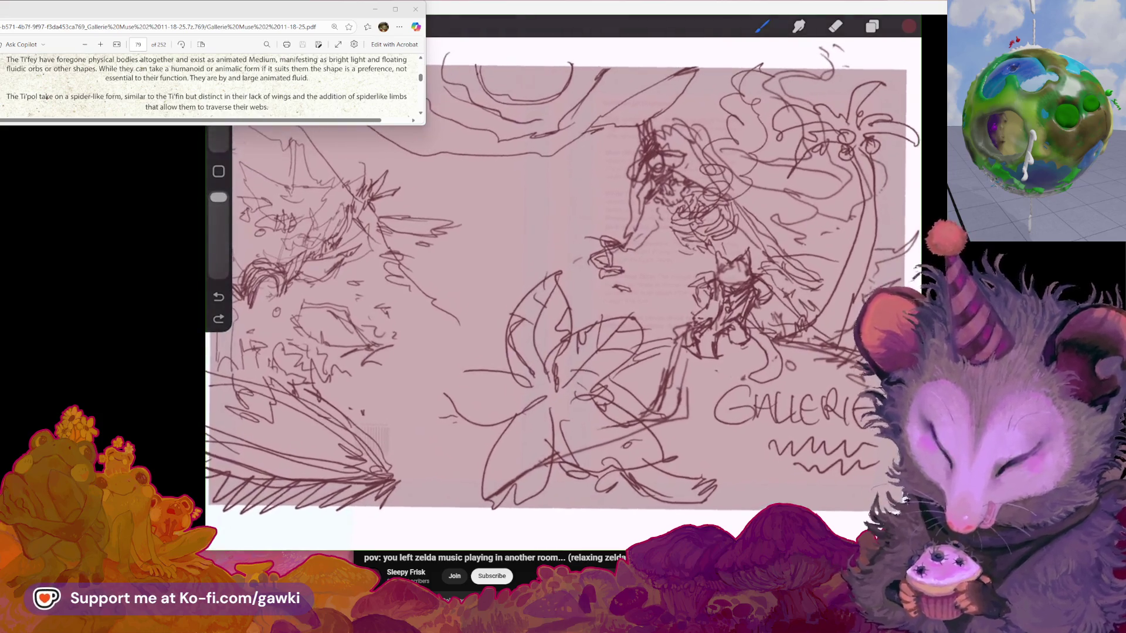
scroll(586, 294, up, 2)
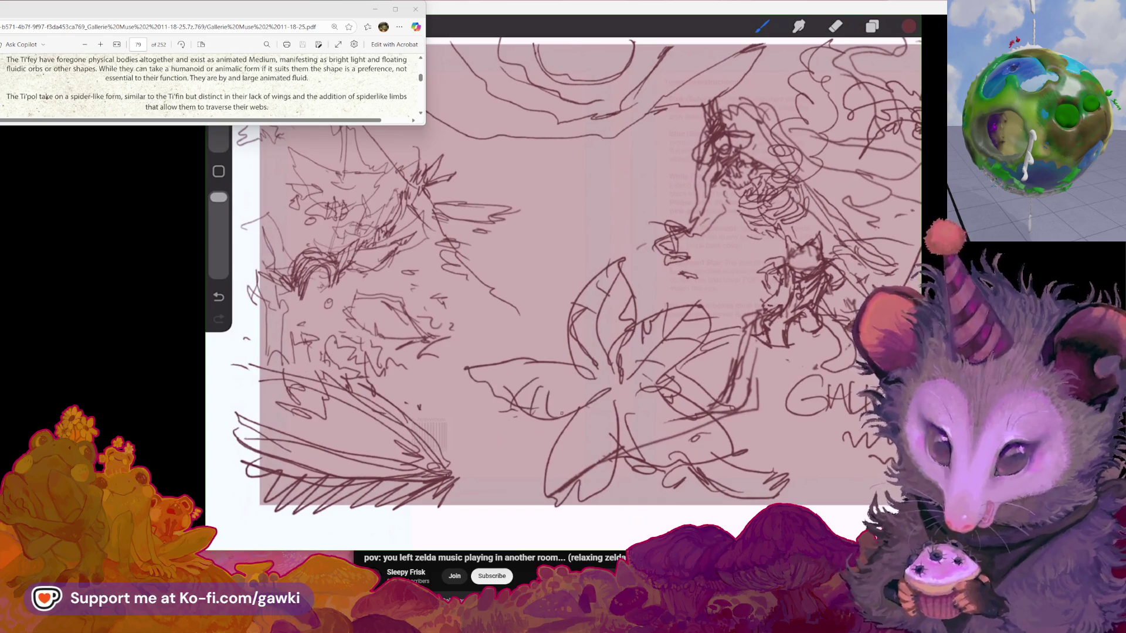
Add another wide petal stroke to the large flower
drag(469, 368, 583, 378)
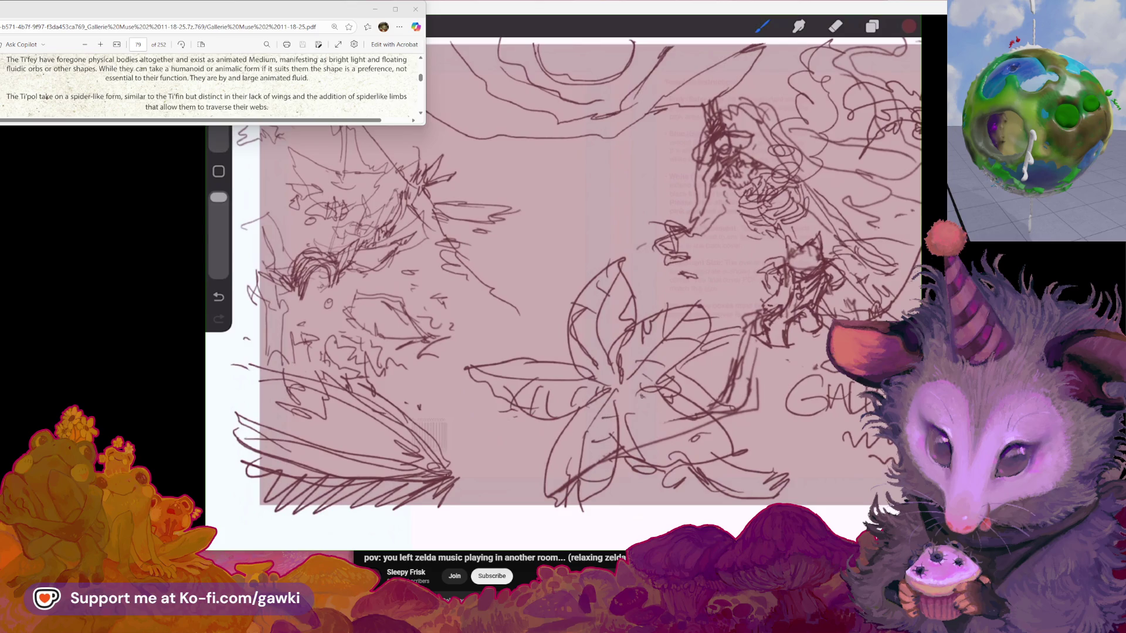
scroll(563, 293, down, 2)
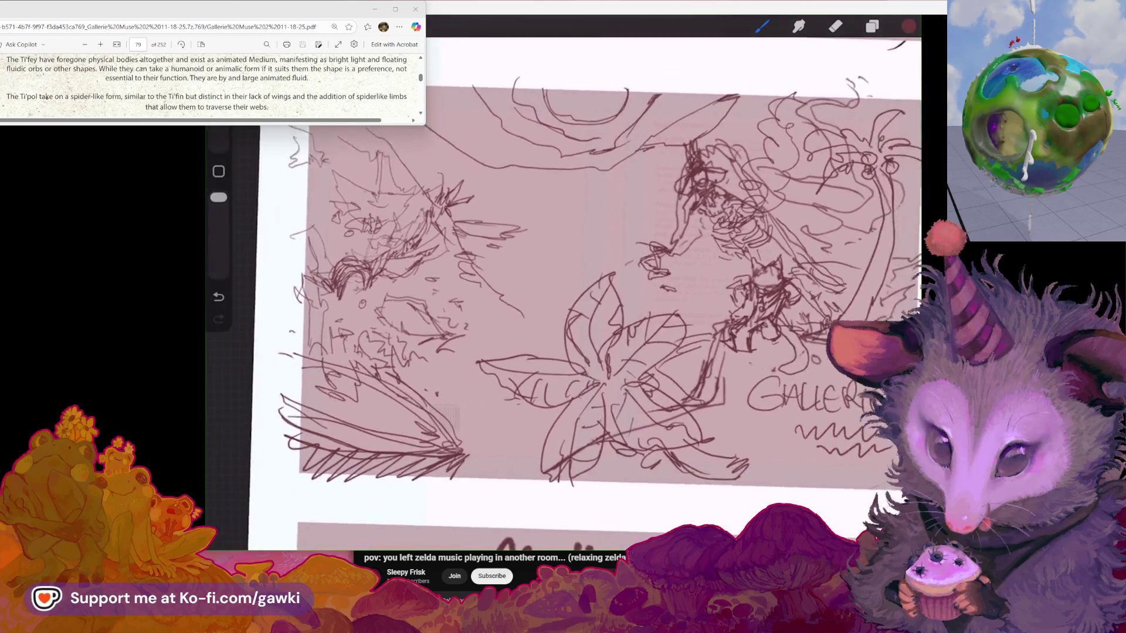
scroll(586, 281, up, 1)
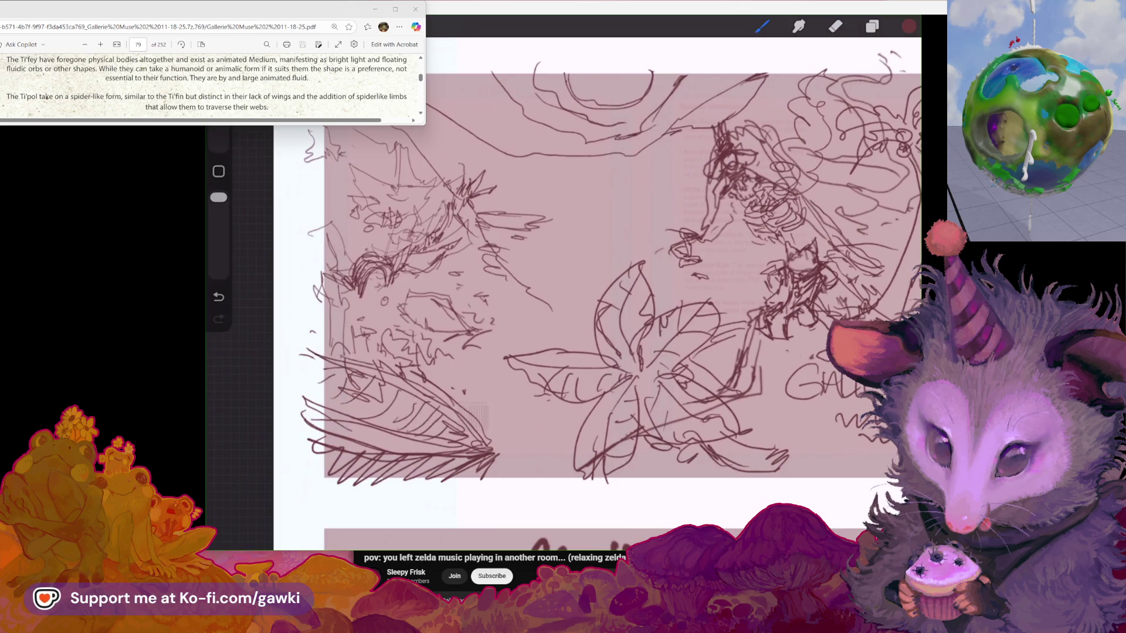
scroll(563, 293, down, 2)
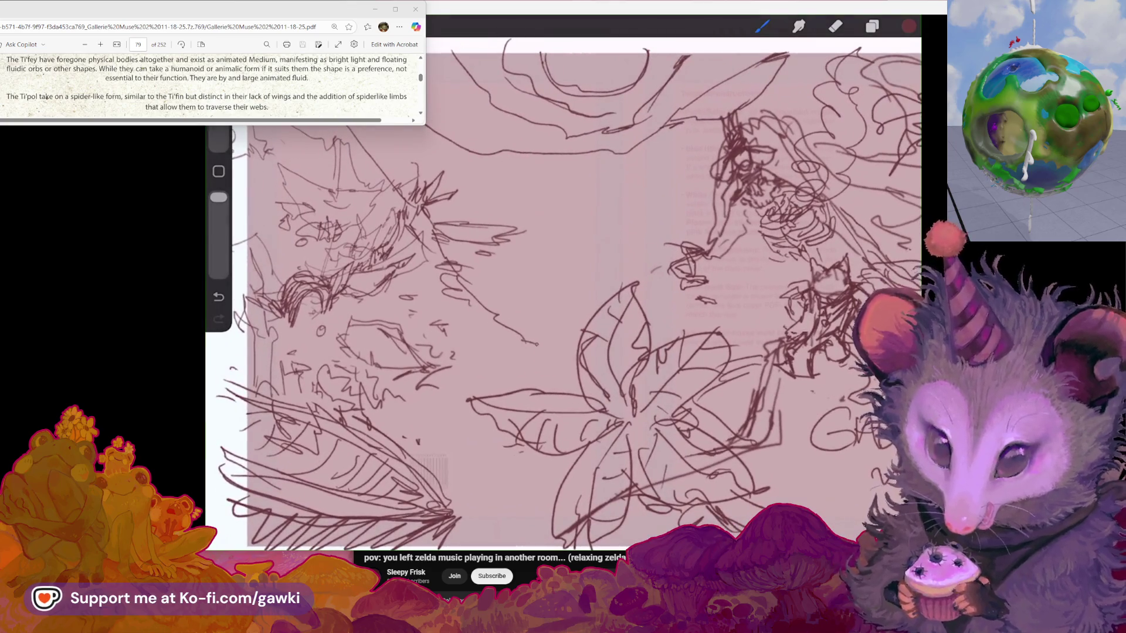
Extend a petal stroke on the flower and review the fuller bloom
drag(524, 339, 551, 348)
scroll(563, 293, right, 2)
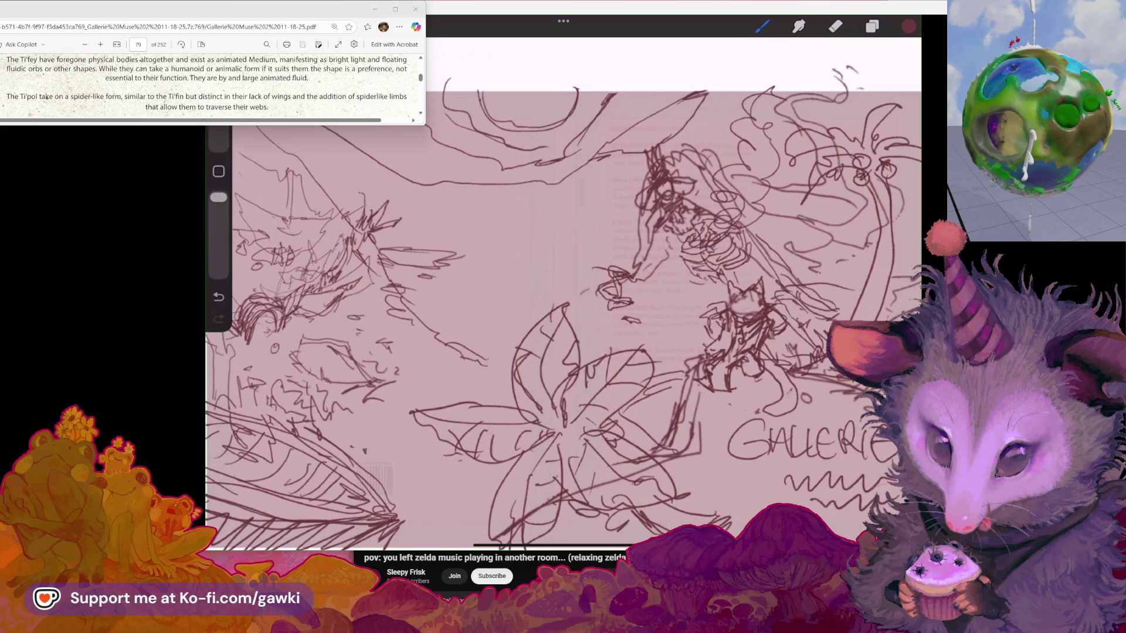
scroll(563, 304, down, 2)
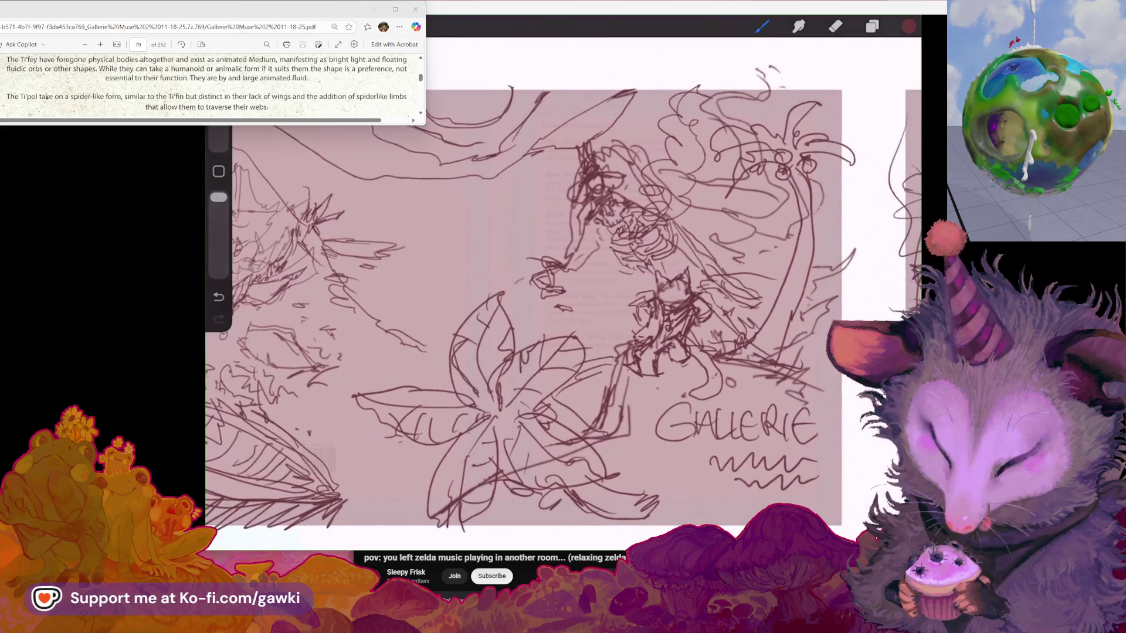
scroll(563, 298, up, 1)
scroll(563, 297, up, 1)
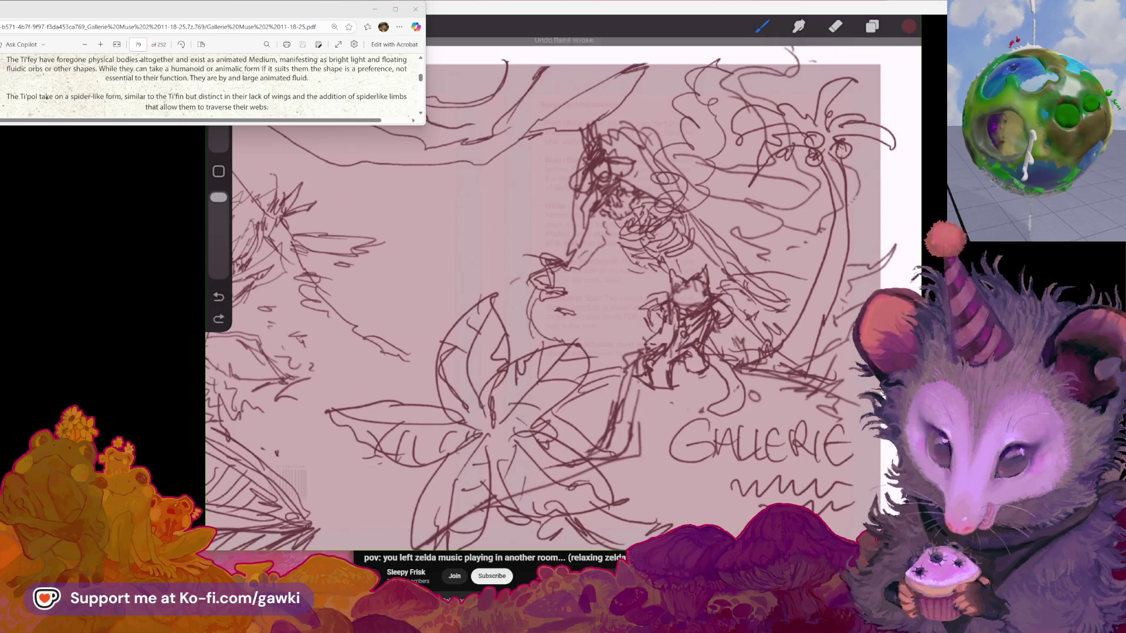
scroll(563, 304, up, 2)
click(218, 318)
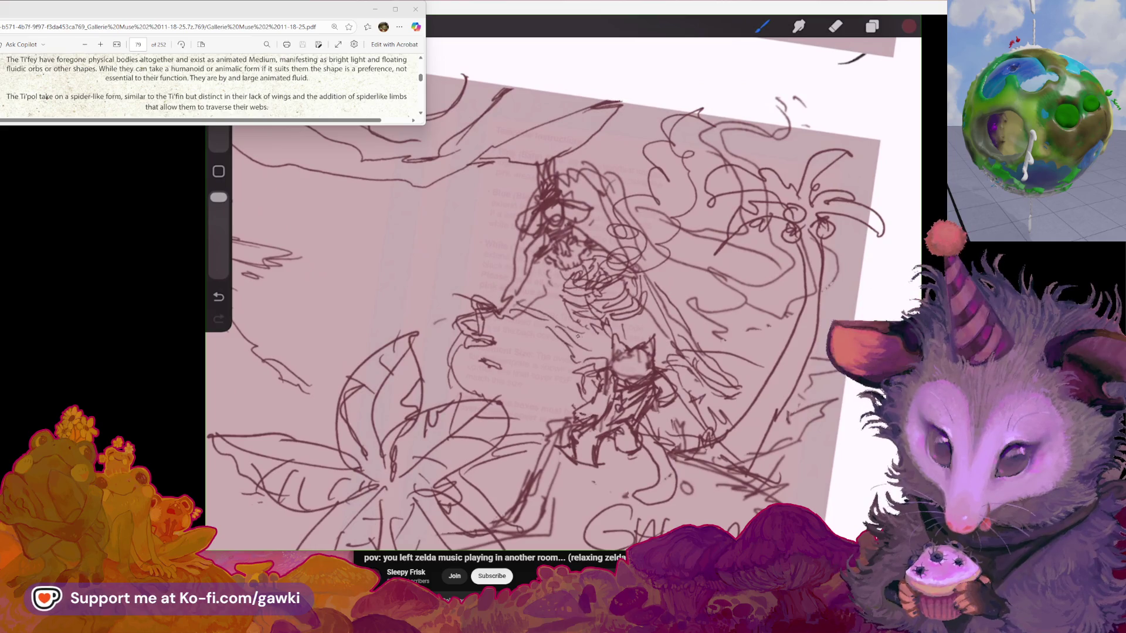
Sketch small loops and marks forming flowers at the central figure's hand
scroll(563, 293, up, 3)
scroll(563, 293, up, 1)
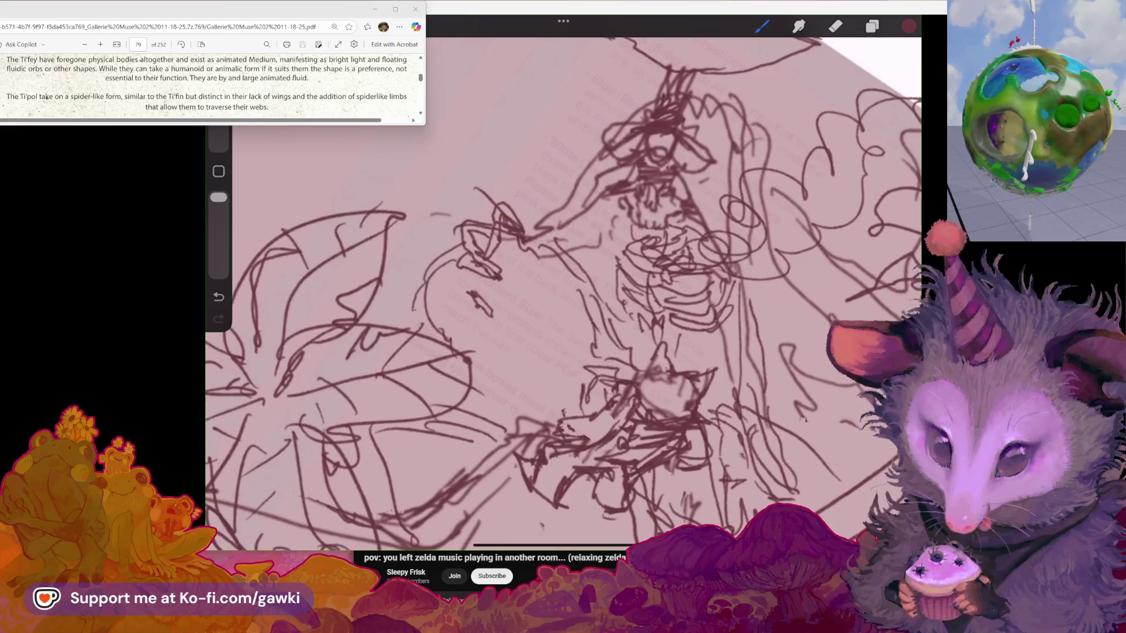
drag(527, 256, 537, 267)
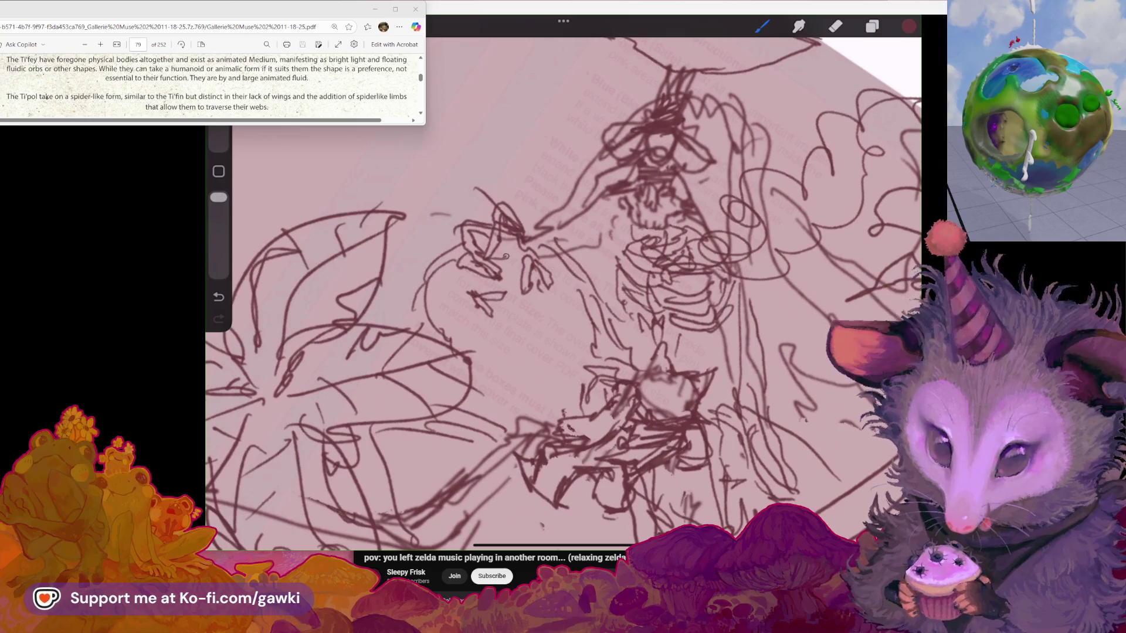
drag(502, 240, 509, 258)
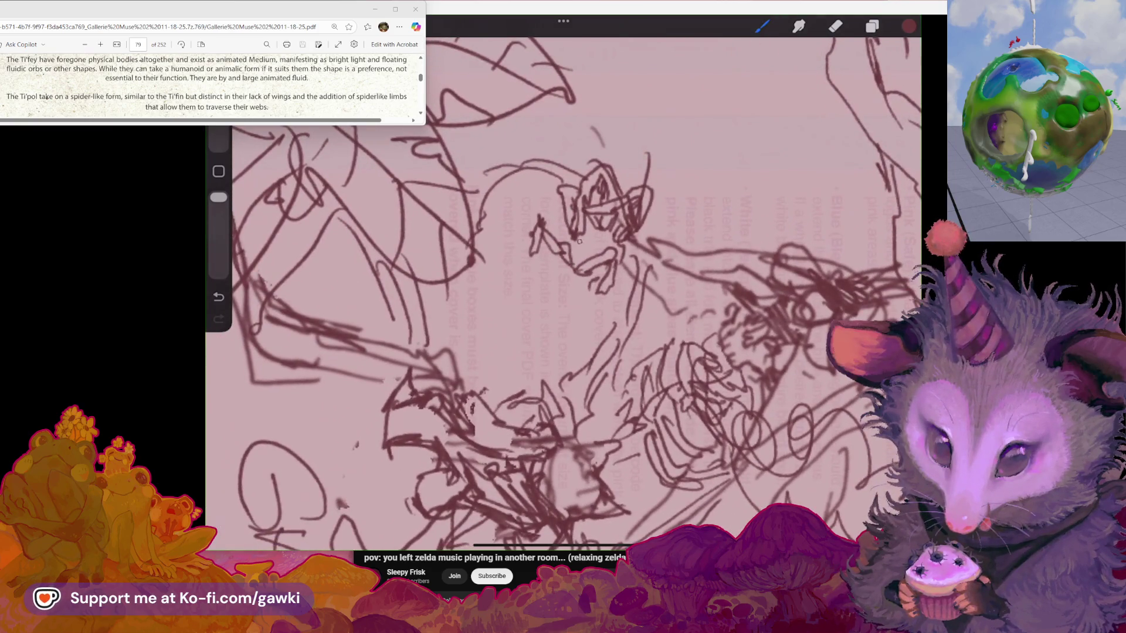
mouse_move(578, 234)
mouse_down()
mouse_move(586, 258)
mouse_move(607, 250)
mouse_move(580, 292)
mouse_up()
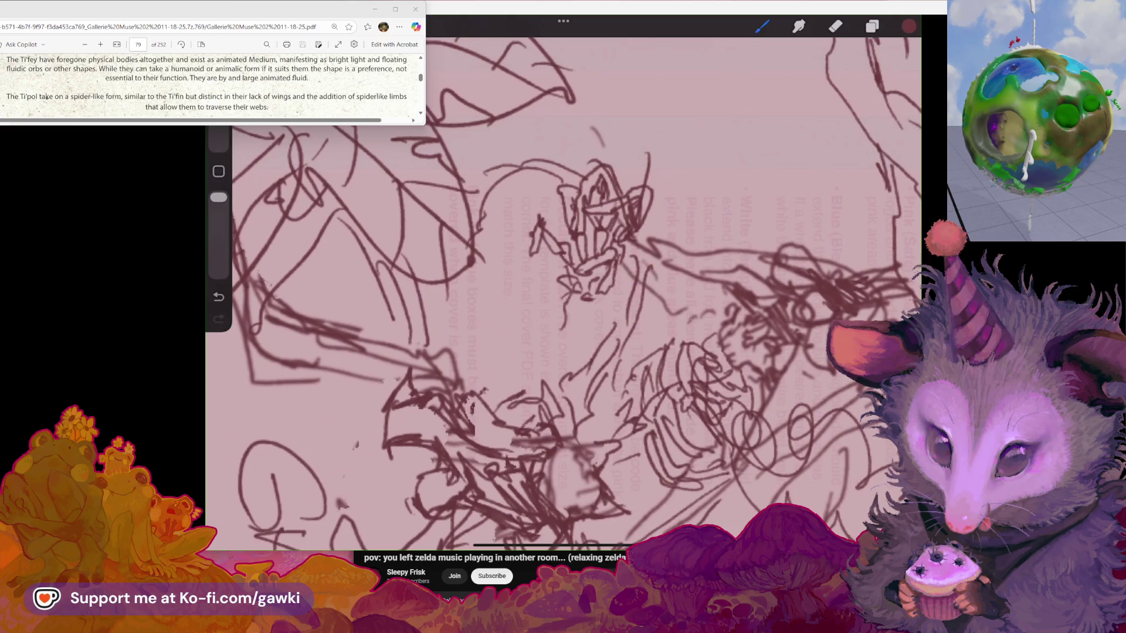
Undo the misplaced strokes and redraw a small stroke near the figure's hand
key(ctrl+z)
drag(516, 340, 521, 377)
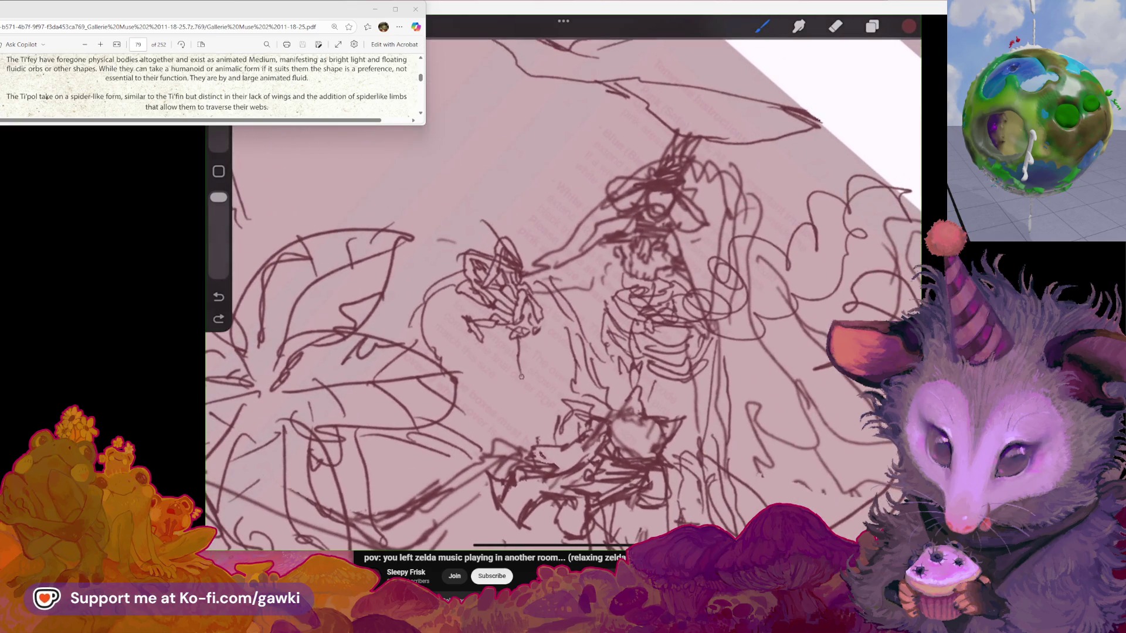
key(ctrl+z)
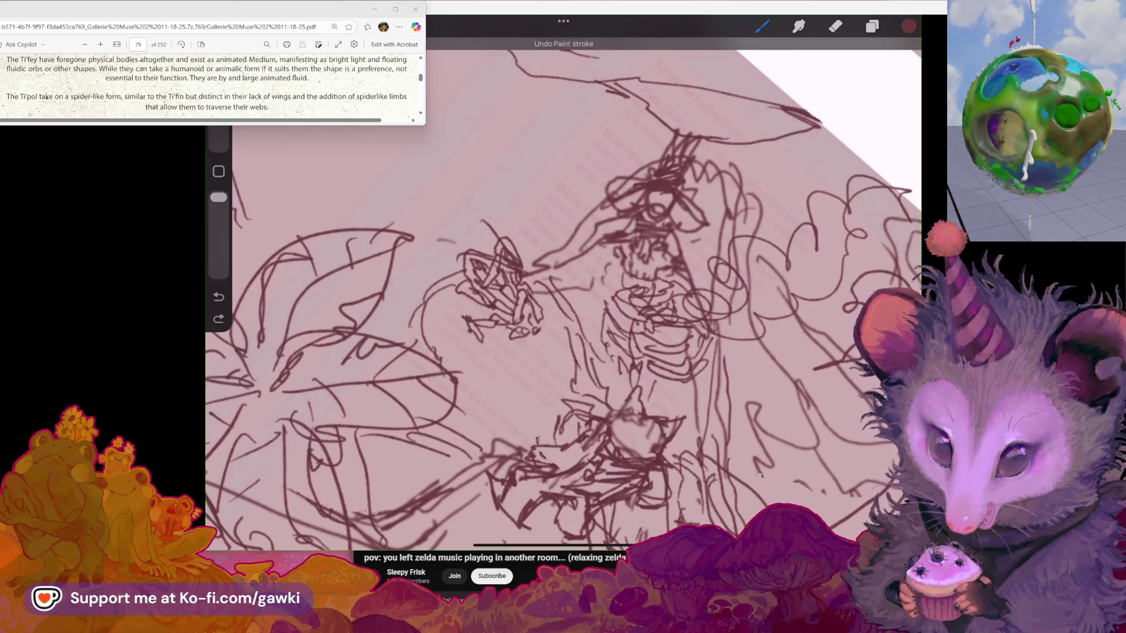
click(539, 345)
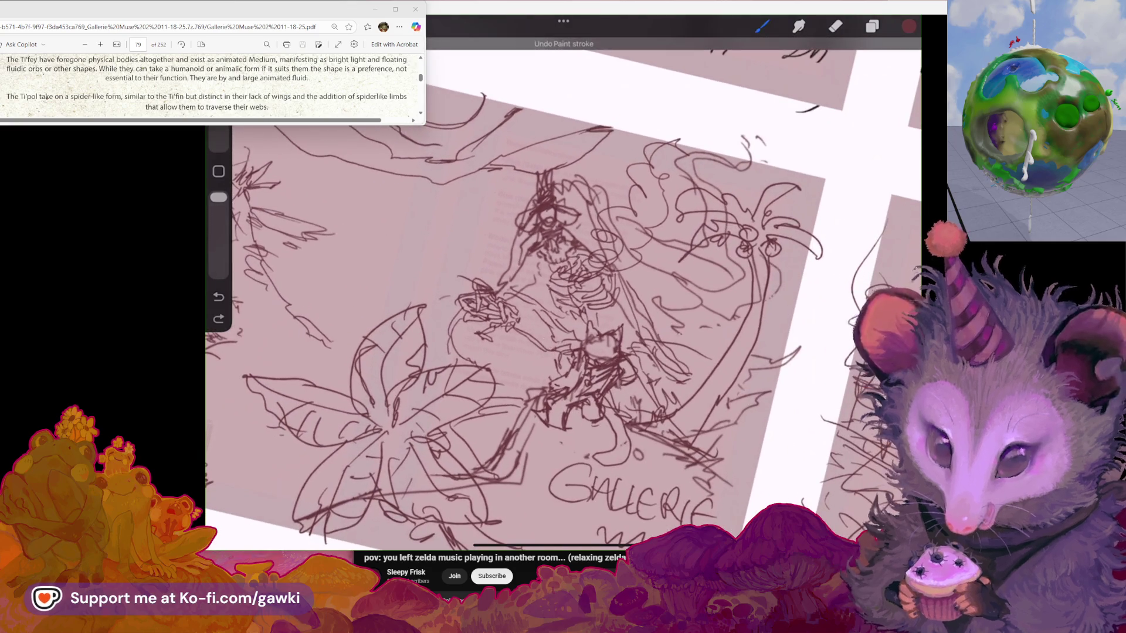
key(ctrl+z)
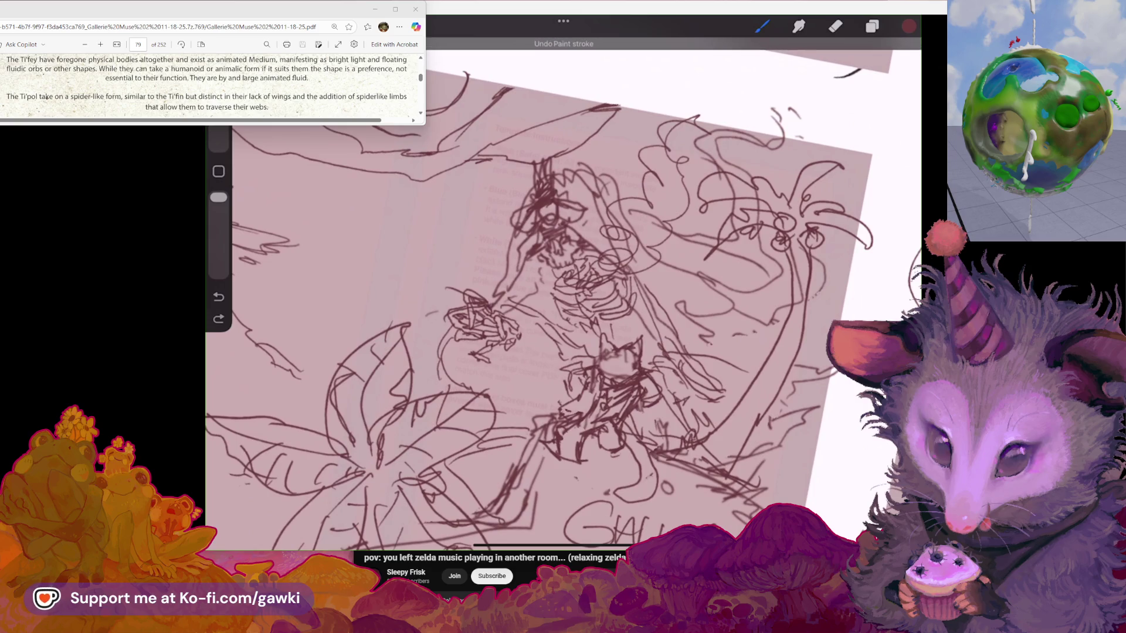
drag(507, 354, 551, 391)
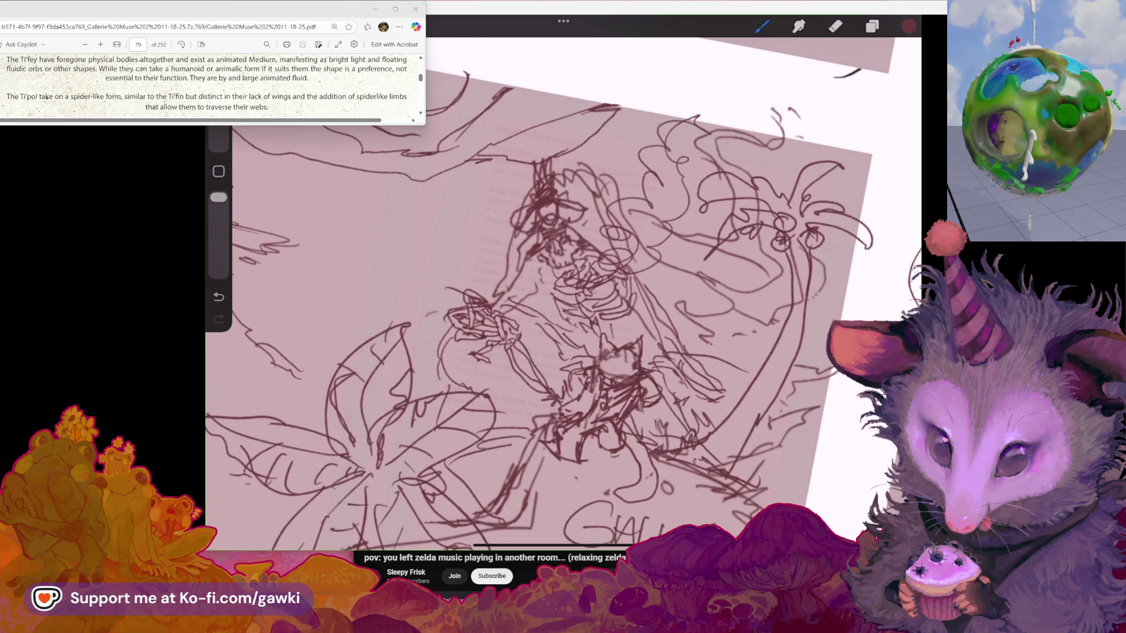
mouse_move(615, 516)
mouse_down()
mouse_move(779, 477)
mouse_move(754, 565)
mouse_move(766, 477)
mouse_move(703, 499)
mouse_up()
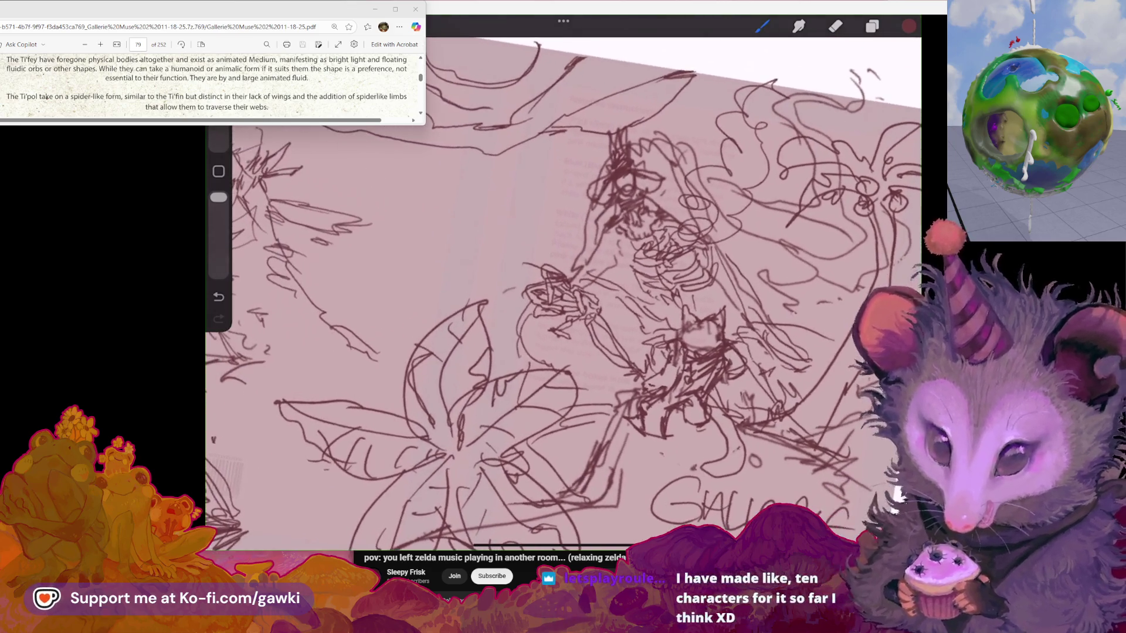
Add a small squiggle, a dot and cloud shapes to the panel's sky, undoing one
mouse_move(445, 422)
mouse_down()
mouse_move(592, 422)
mouse_move(586, 433)
mouse_up()
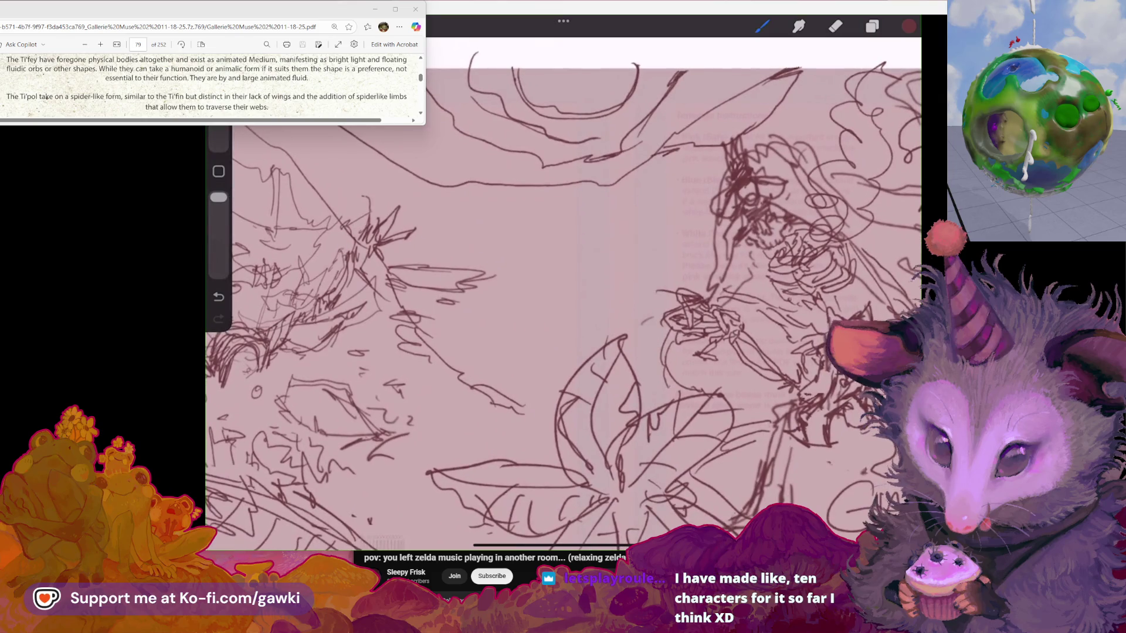
drag(653, 213, 651, 225)
click(677, 196)
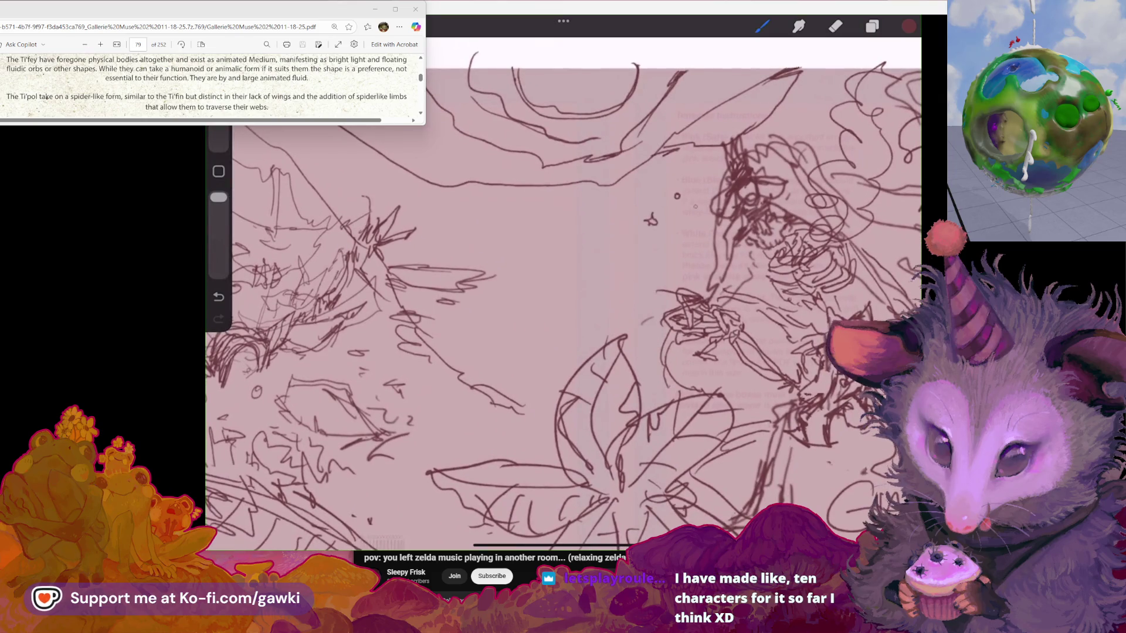
drag(681, 176, 701, 175)
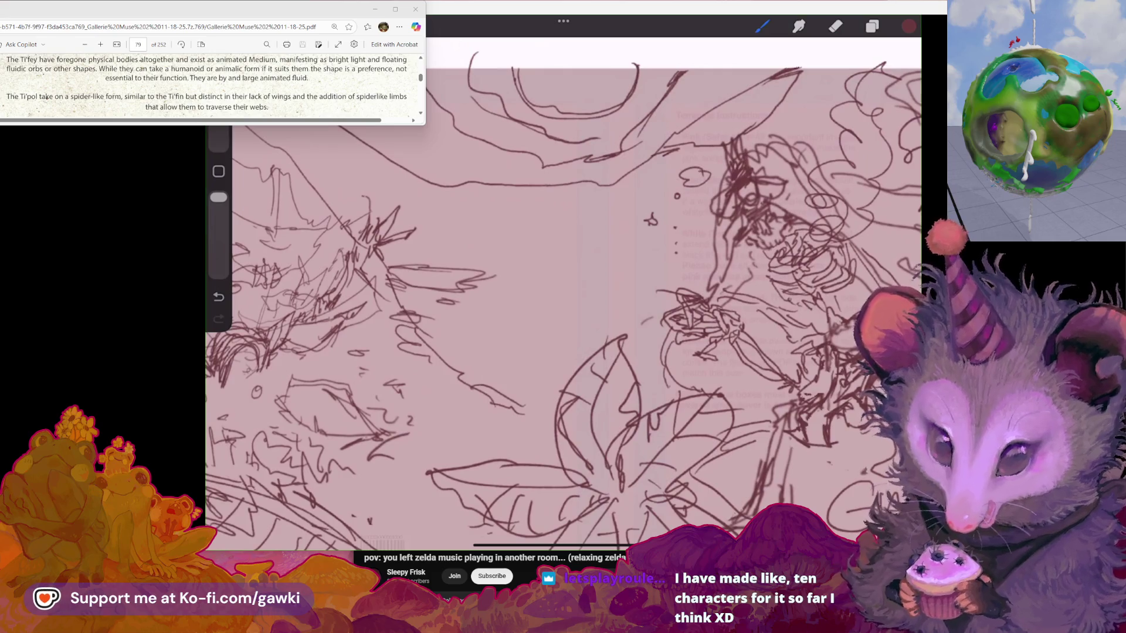
mouse_move(586, 293)
mouse_down()
mouse_move(535, 309)
mouse_move(578, 296)
mouse_up()
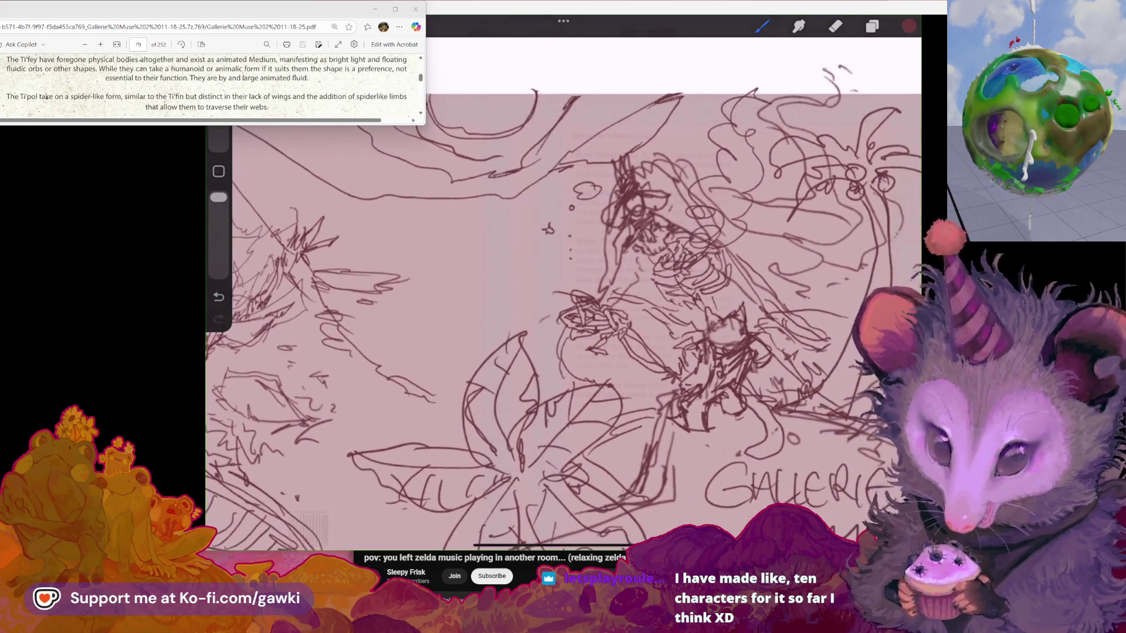
key(ctrl+z)
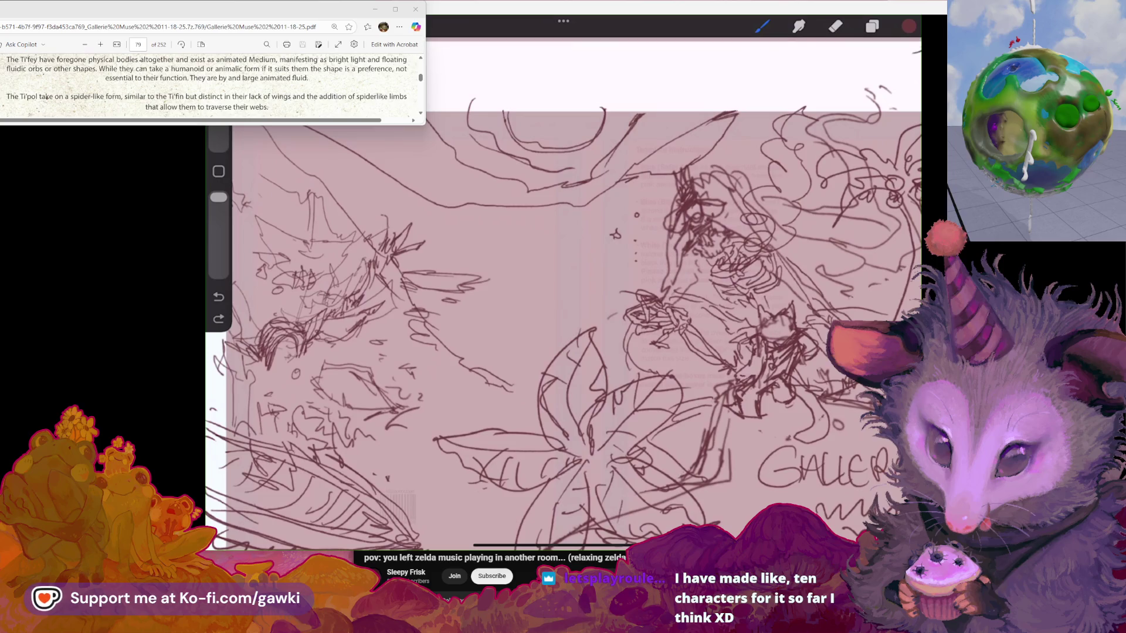
Try a cloud, a small star and a circle with dots left of the figure, undoing the last stroke
drag(506, 250, 511, 253)
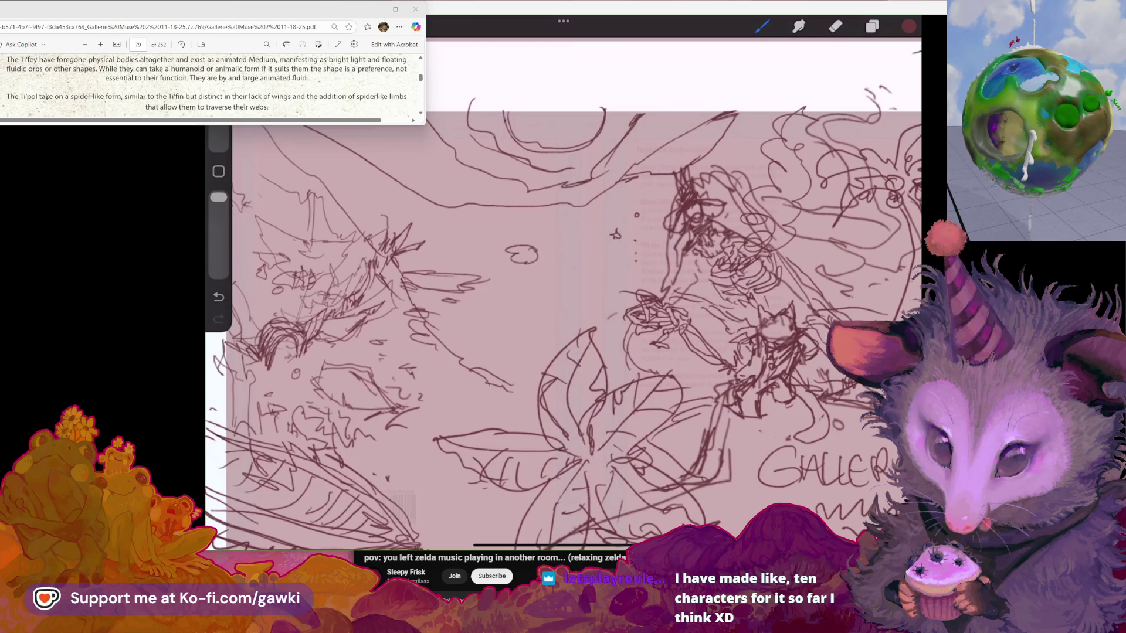
key(ctrl+z)
drag(533, 290, 543, 300)
key(ctrl+z)
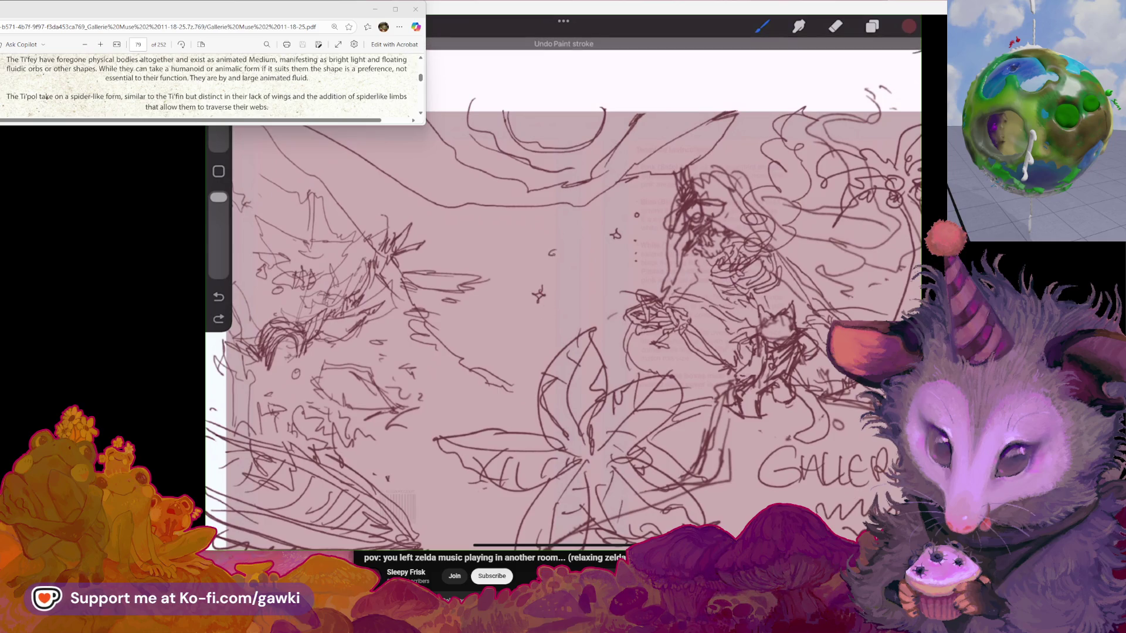
drag(549, 251, 579, 258)
click(595, 258)
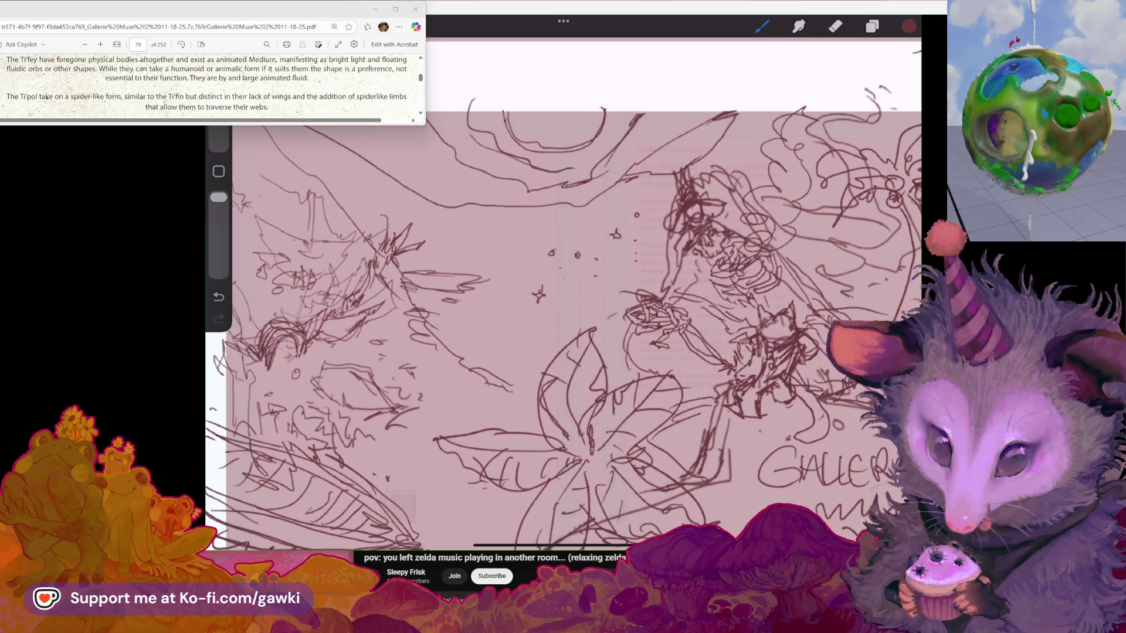
scroll(563, 293, down, 3)
key(ctrl+z)
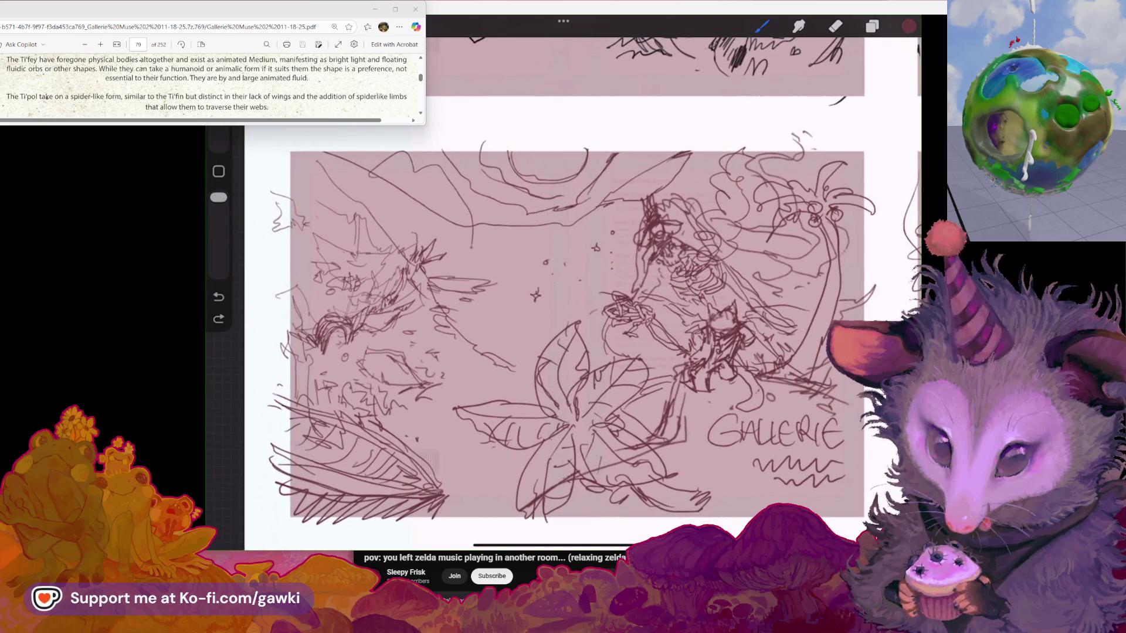
Undo recent strokes and a trial curved line across the jungle scene, then inspect the sketch
key(ctrl+z)
key(ctrl+z)
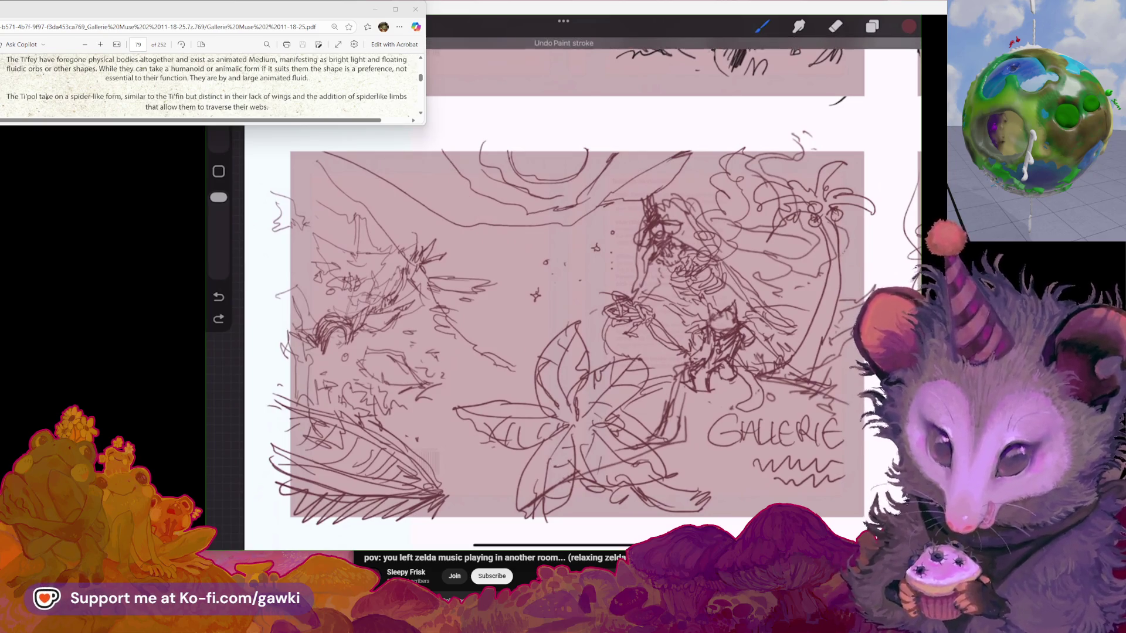
drag(410, 199, 509, 257)
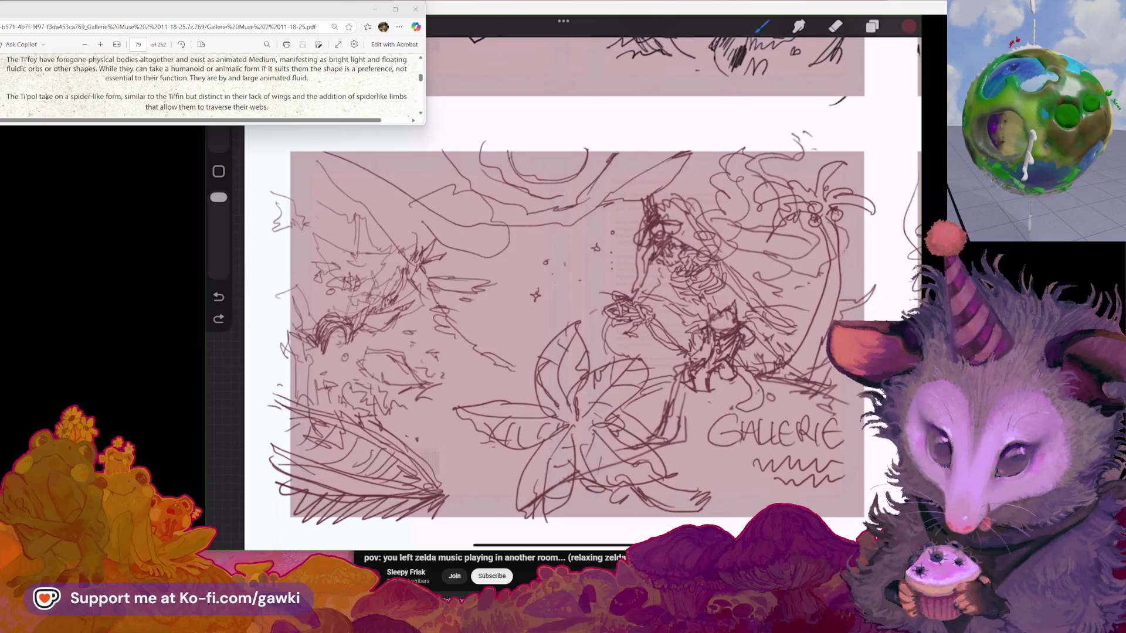
key(ctrl+z)
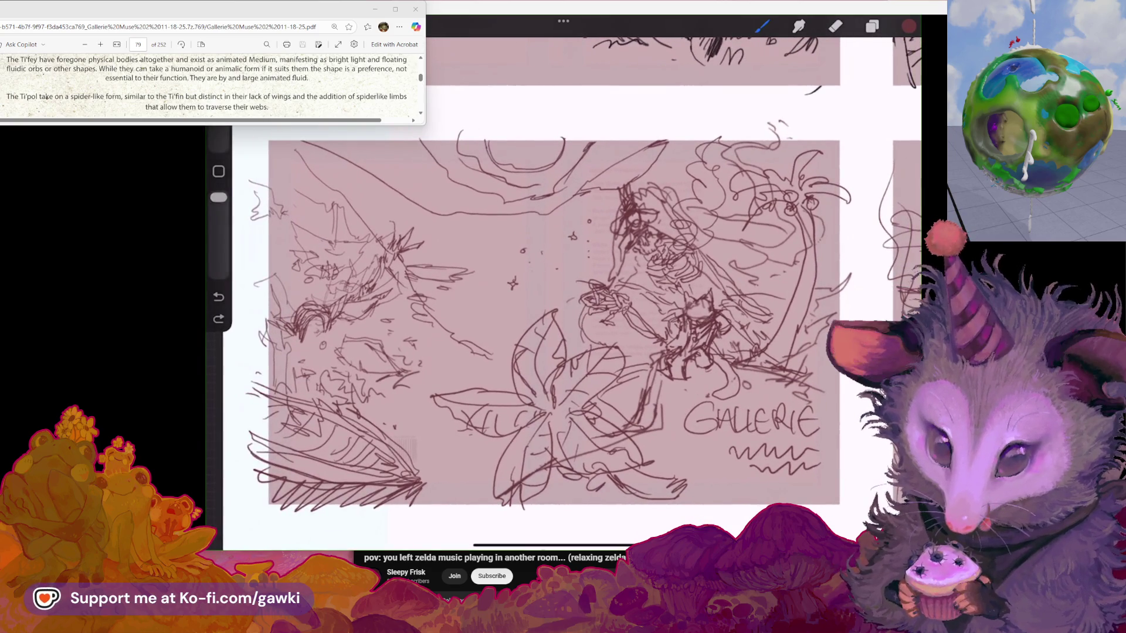
scroll(562, 328, right, 2)
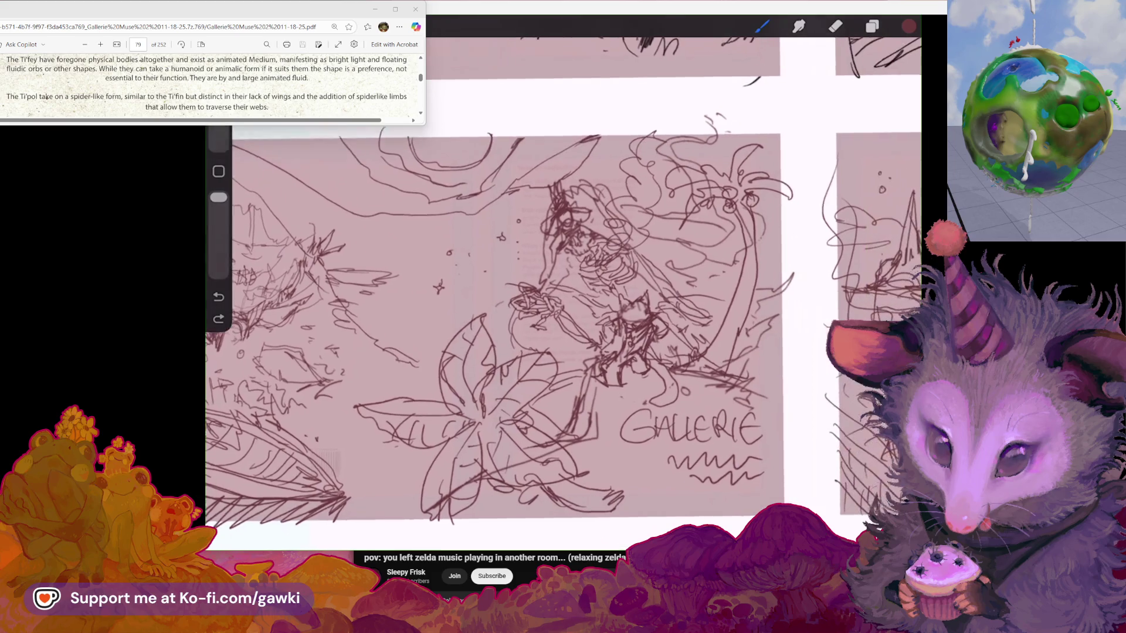
scroll(562, 317, up, 2)
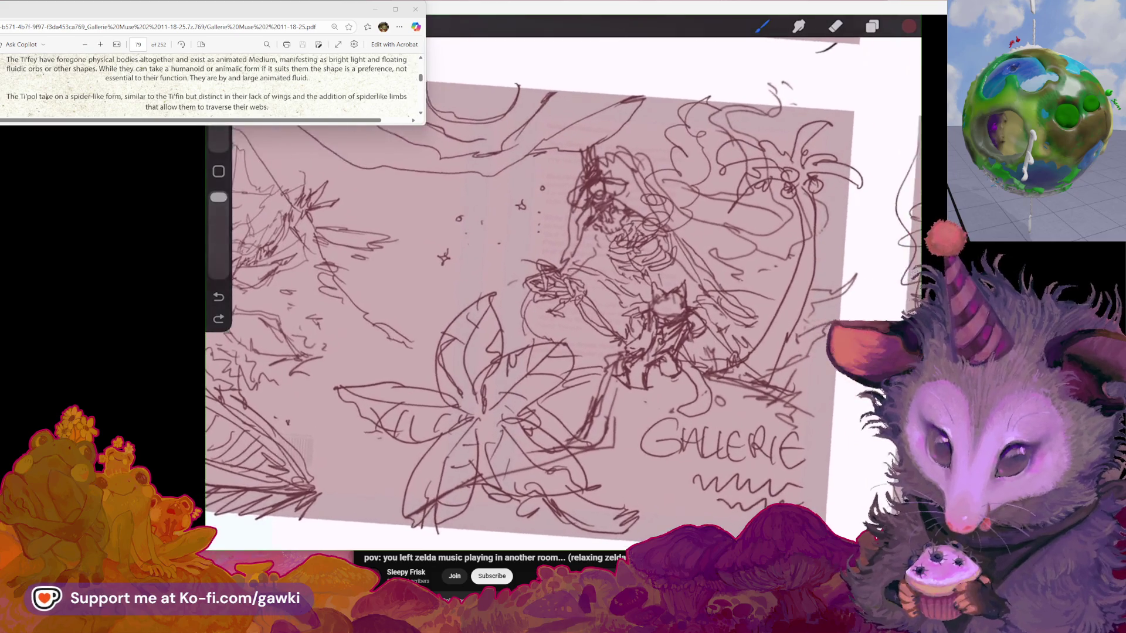
scroll(563, 305, down, 2)
scroll(563, 305, up, 2)
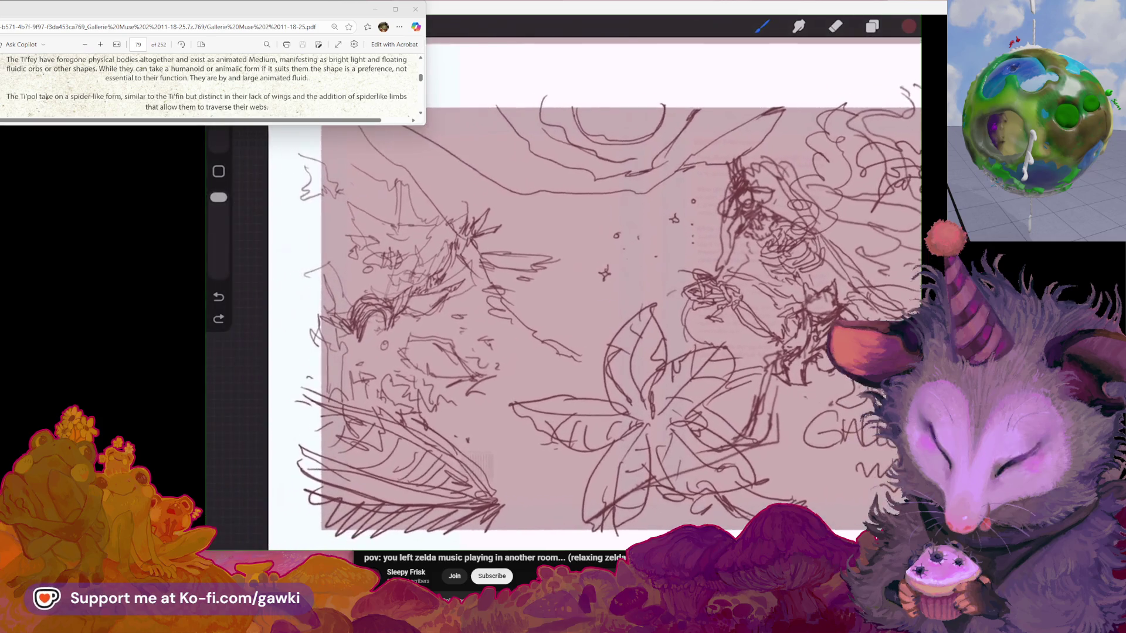
scroll(563, 304, up, 2)
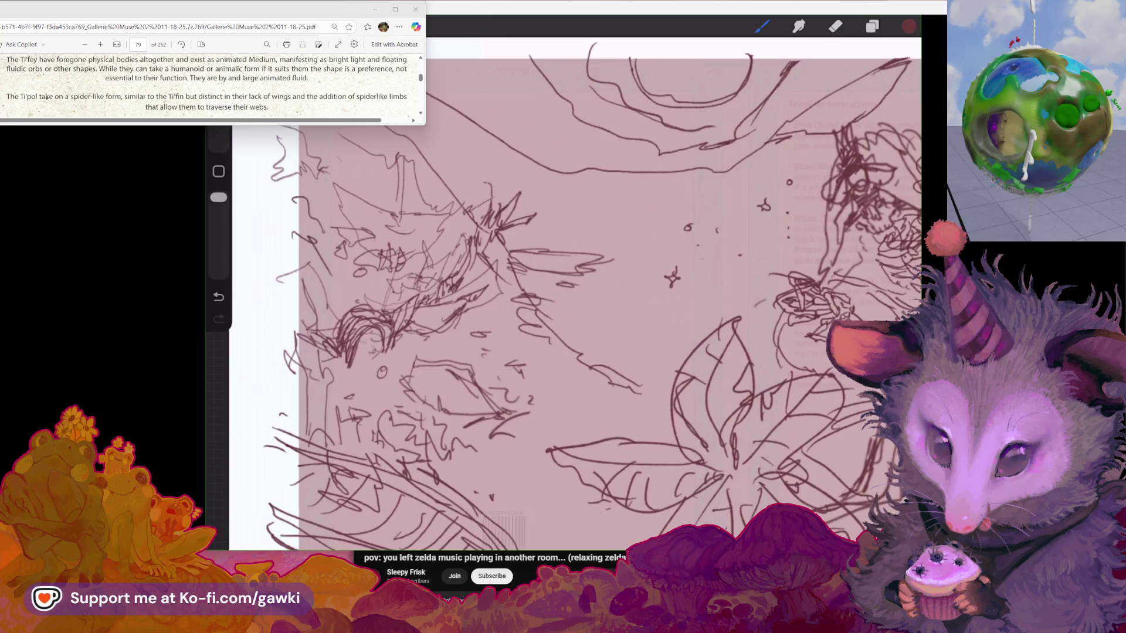
Undo two more paint strokes on the jungle thumbnail
scroll(575, 304, down, 2)
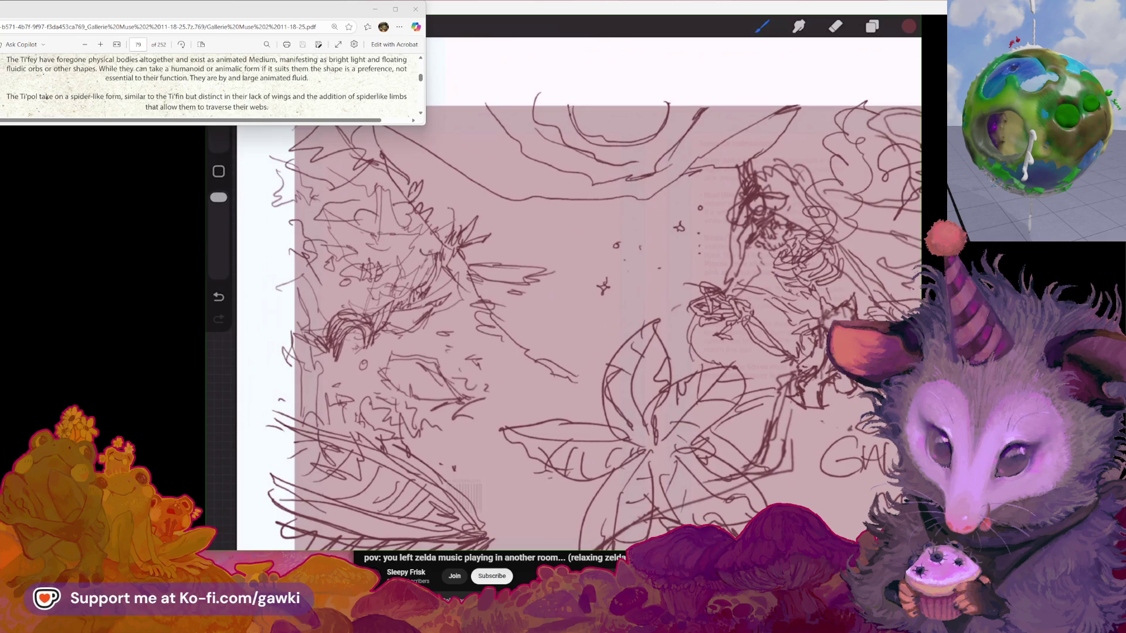
scroll(563, 317, down, 2)
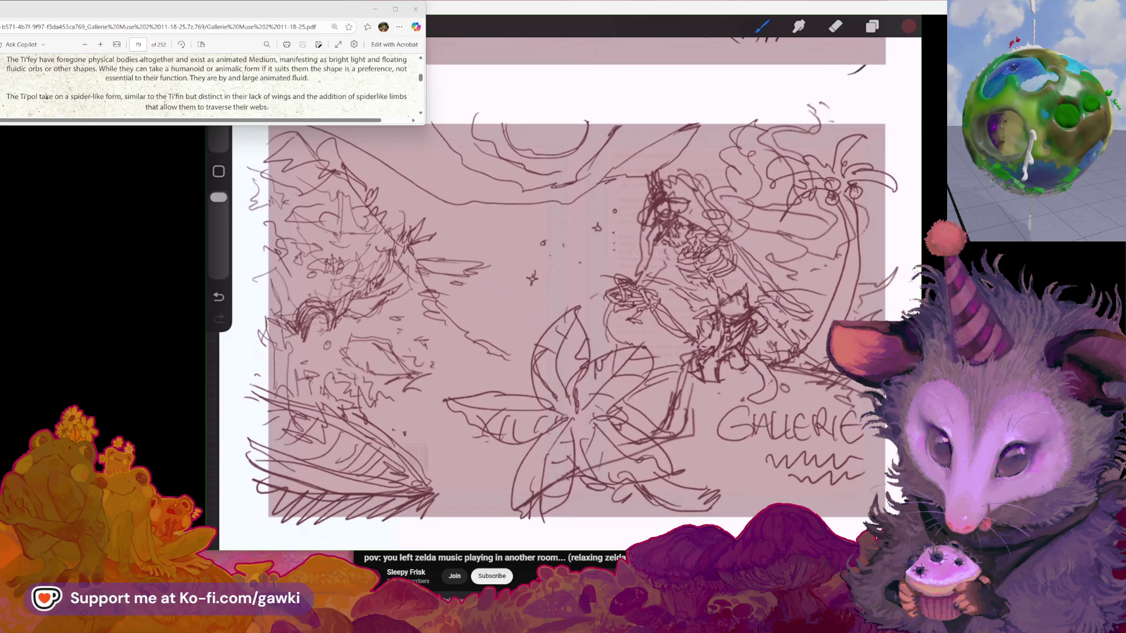
scroll(562, 317, up, 2)
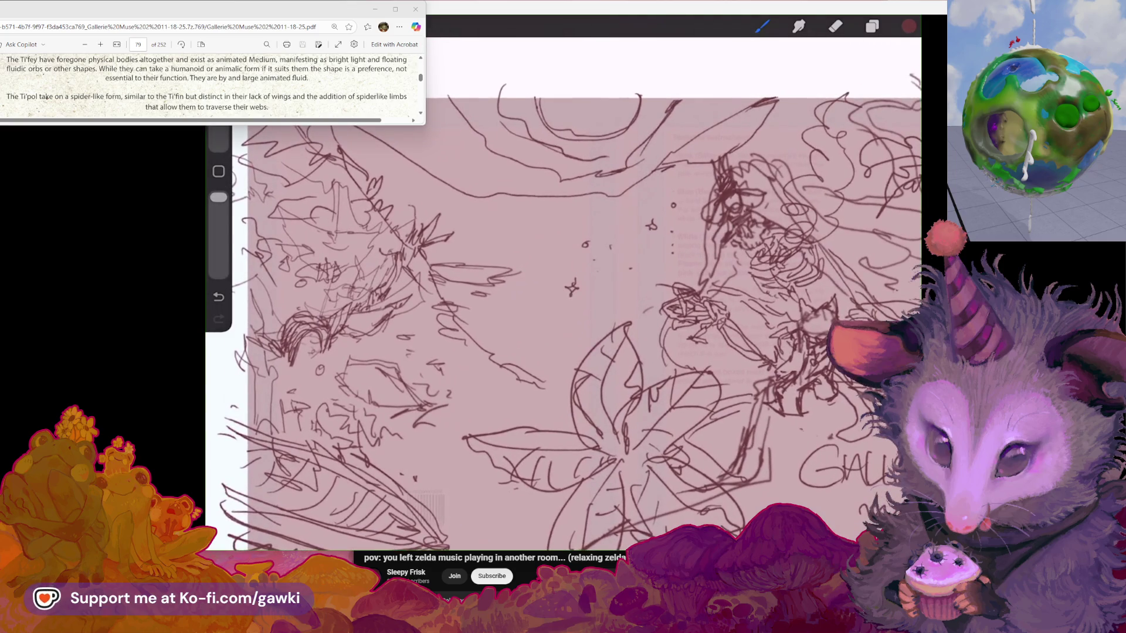
scroll(563, 317, down, 2)
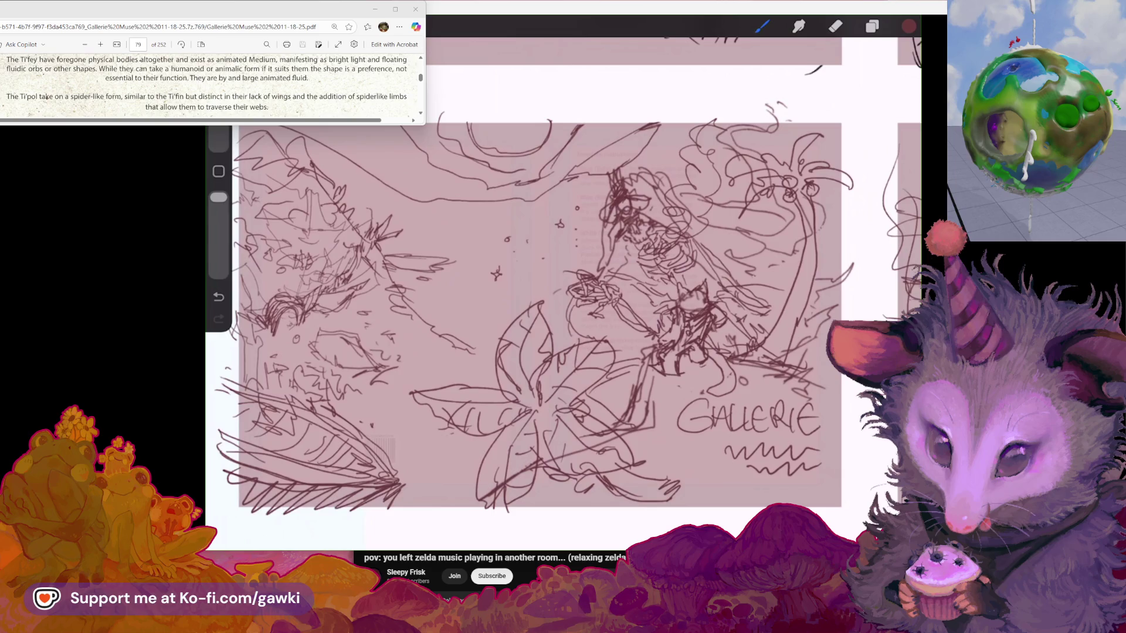
key(ctrl+z)
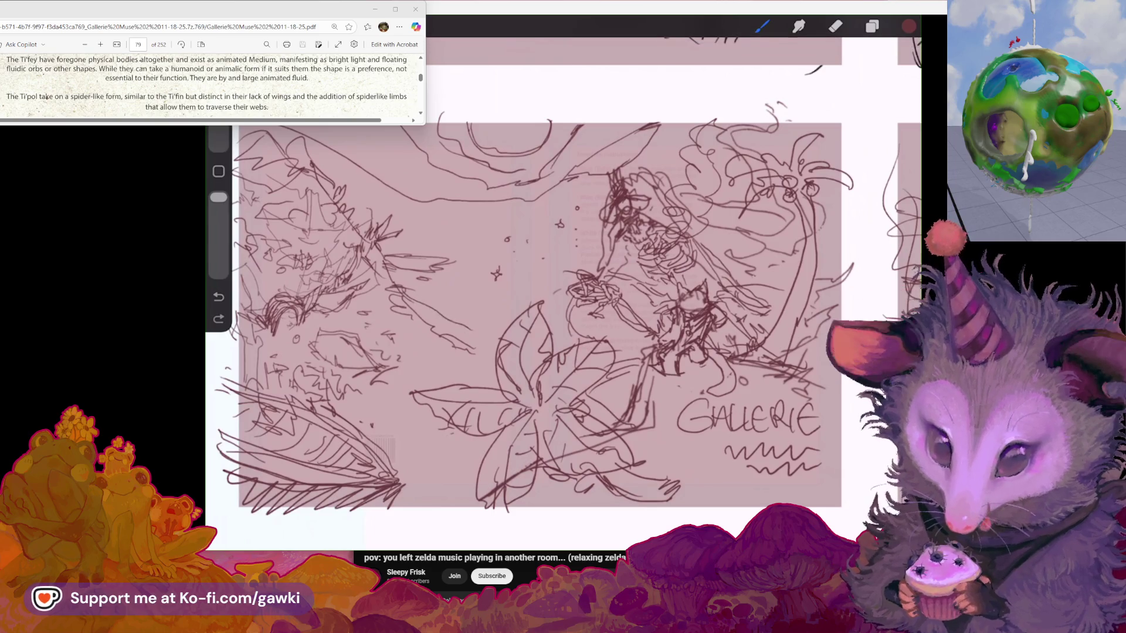
key(ctrl+z)
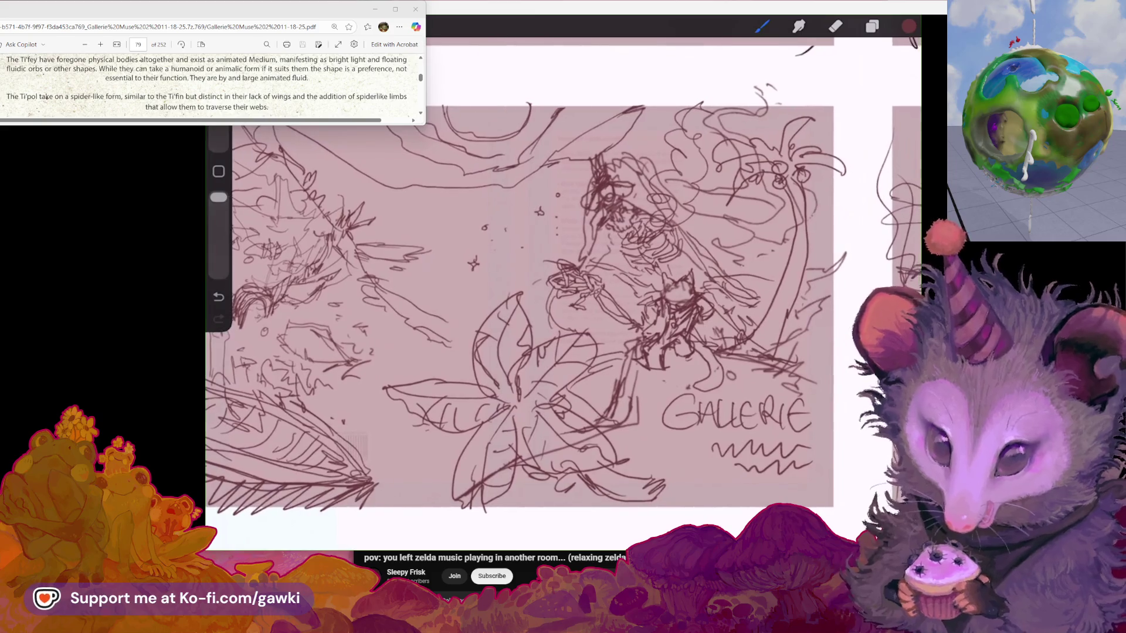
With the Eraser, scribble over the sparkle left of the central figure
scroll(528, 305, up, 2)
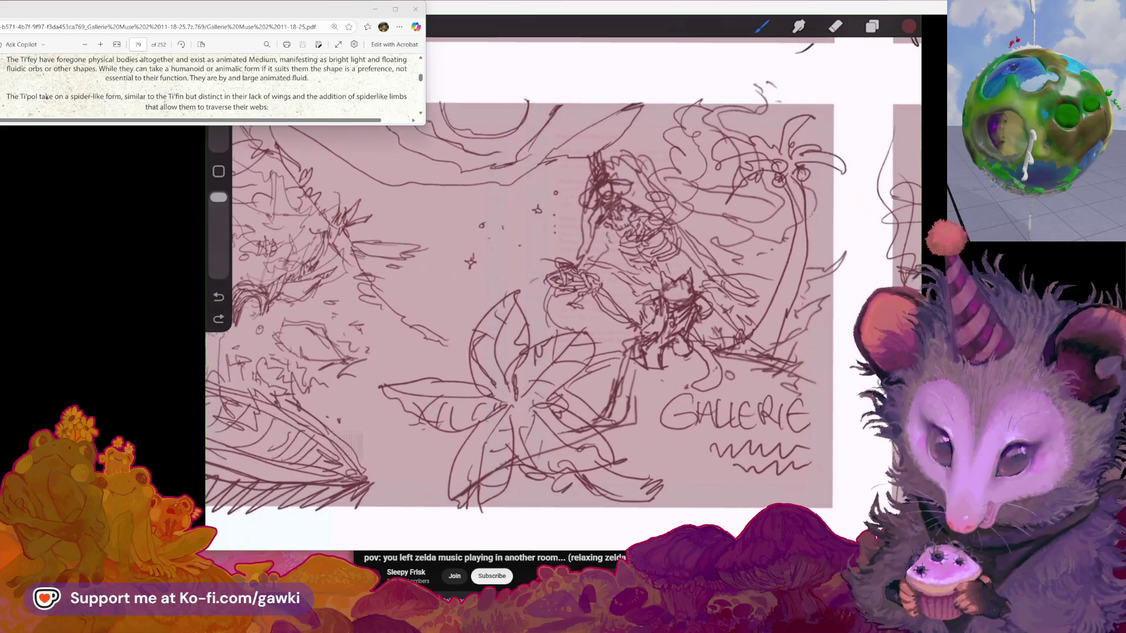
scroll(562, 305, up, 2)
scroll(562, 305, up, 2)
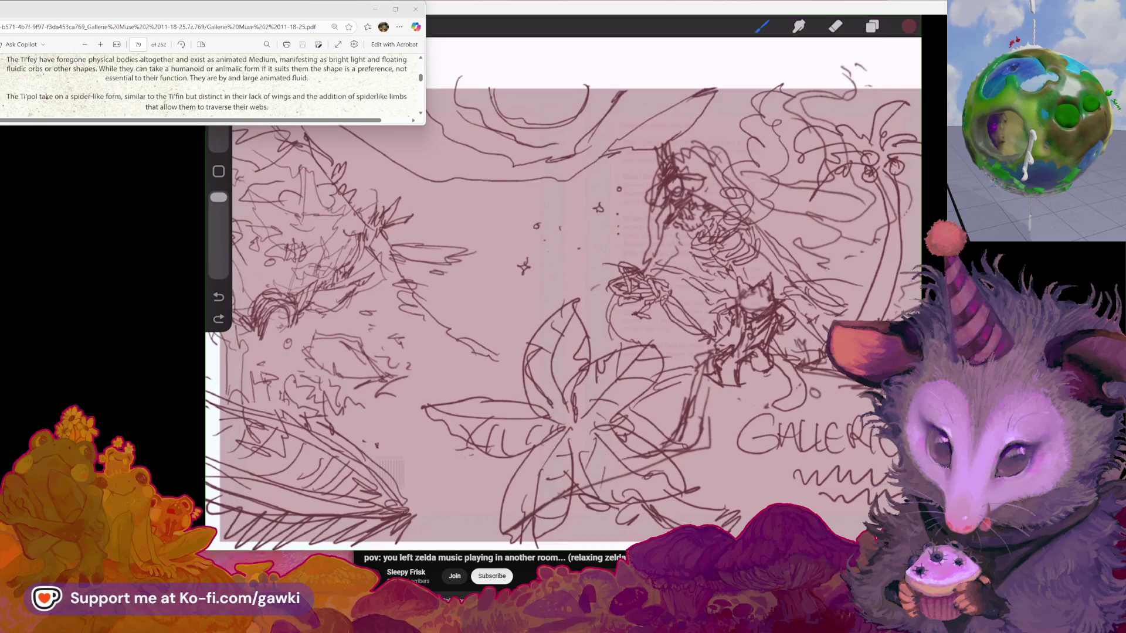
scroll(563, 305, up, 1)
scroll(563, 305, up, 1)
scroll(562, 305, up, 1)
scroll(563, 305, up, 1)
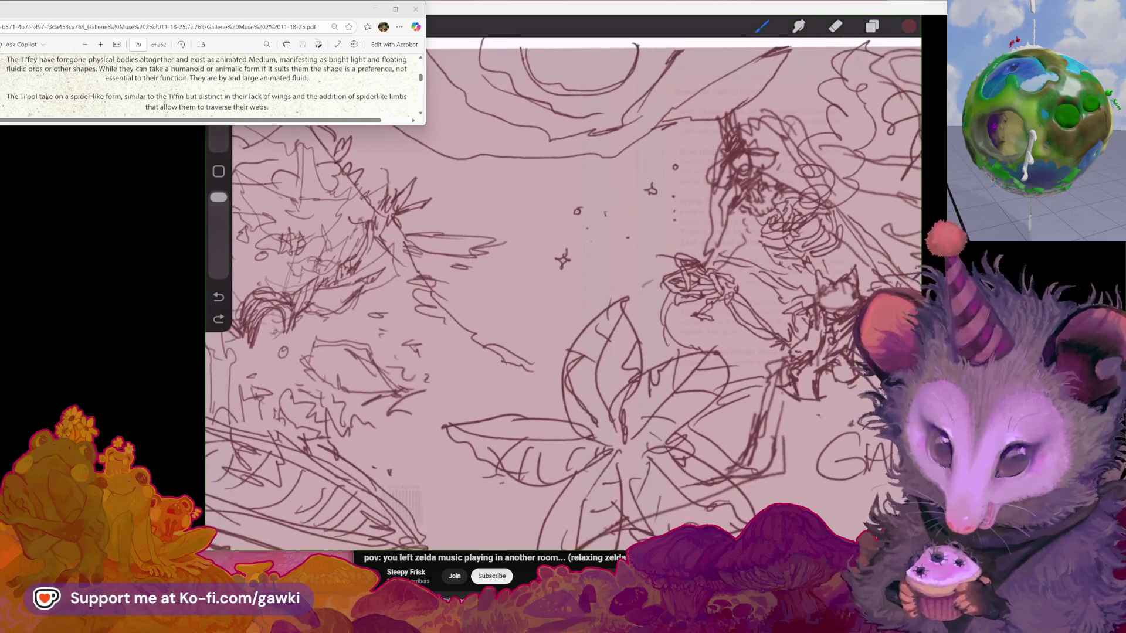
scroll(563, 305, up, 1)
scroll(562, 305, up, 1)
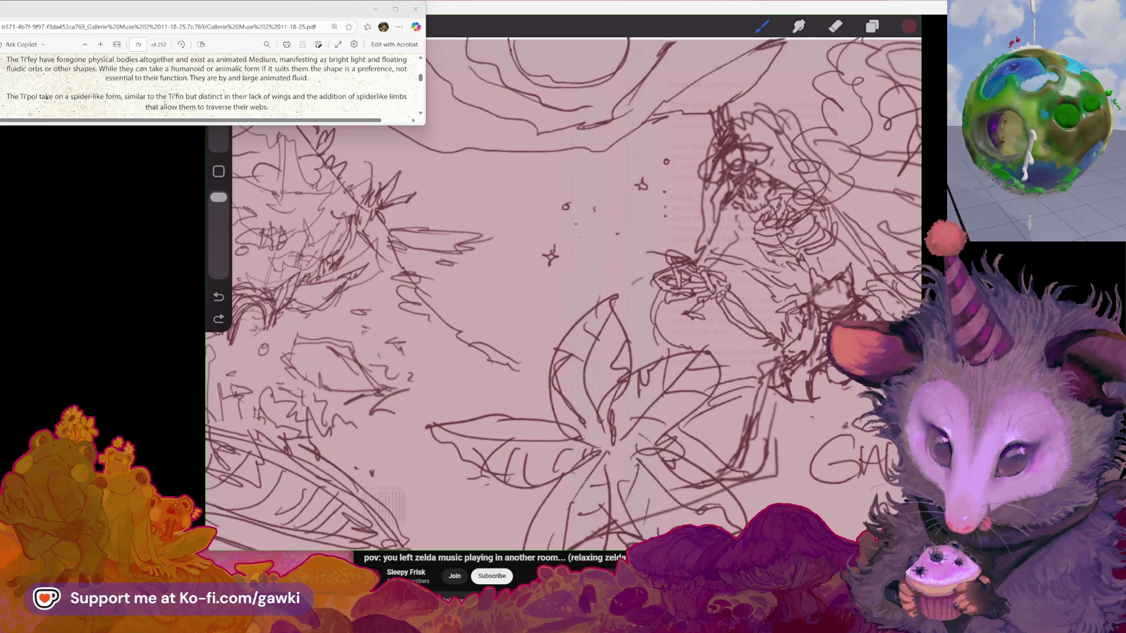
scroll(563, 293, down, 1)
scroll(562, 293, down, 1)
scroll(563, 294, down, 1)
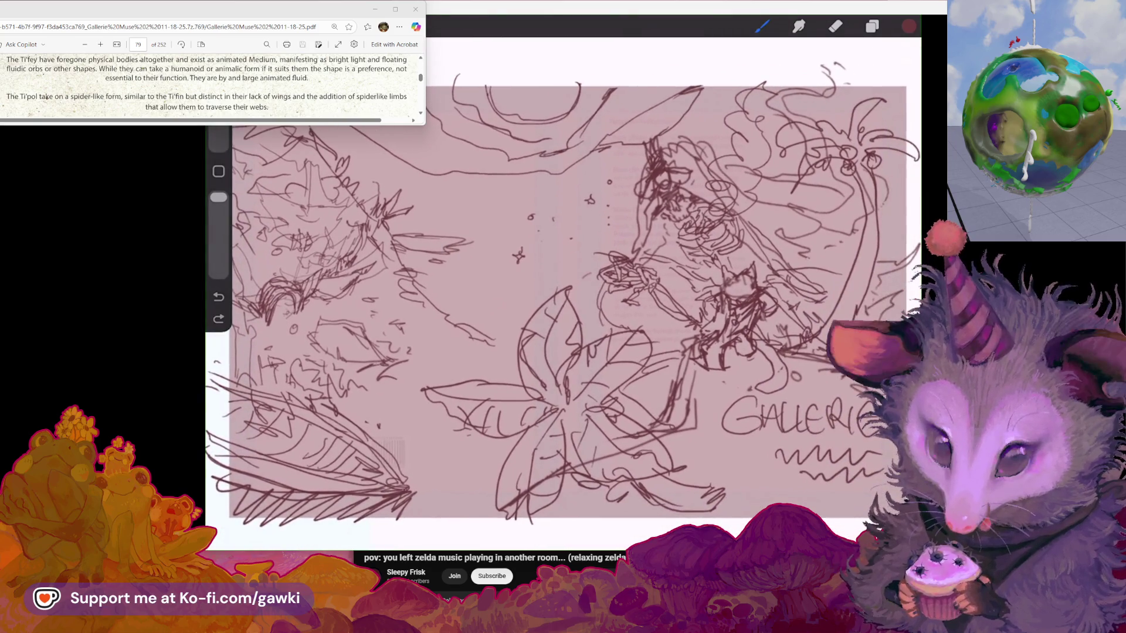
scroll(563, 293, up, 1)
scroll(563, 293, up, 1)
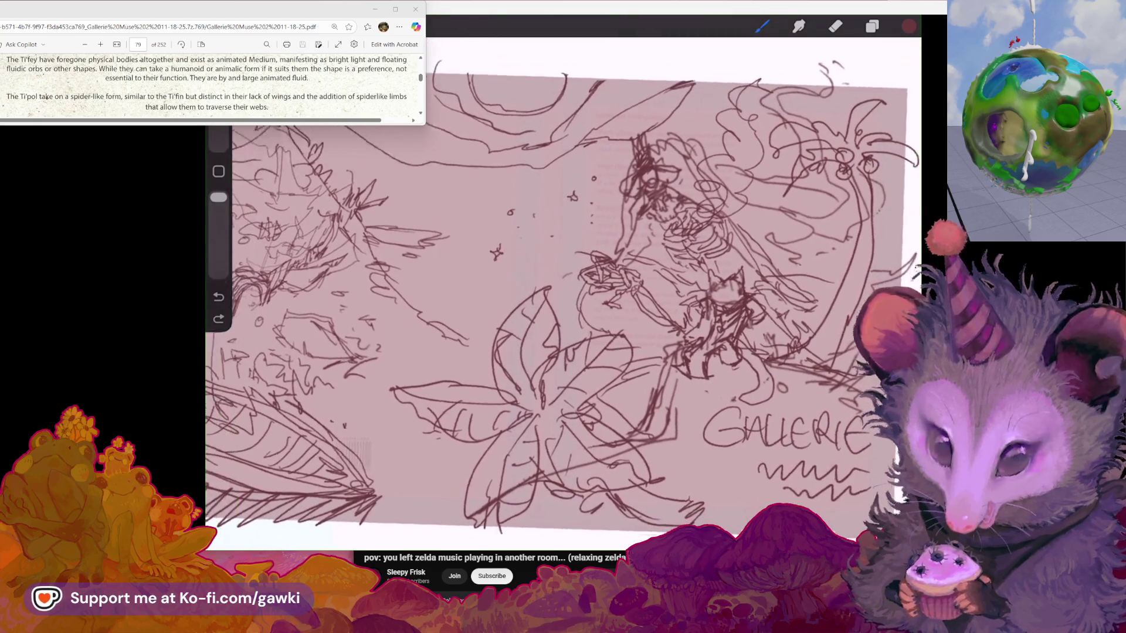
scroll(563, 293, up, 1)
scroll(563, 293, up, 1)
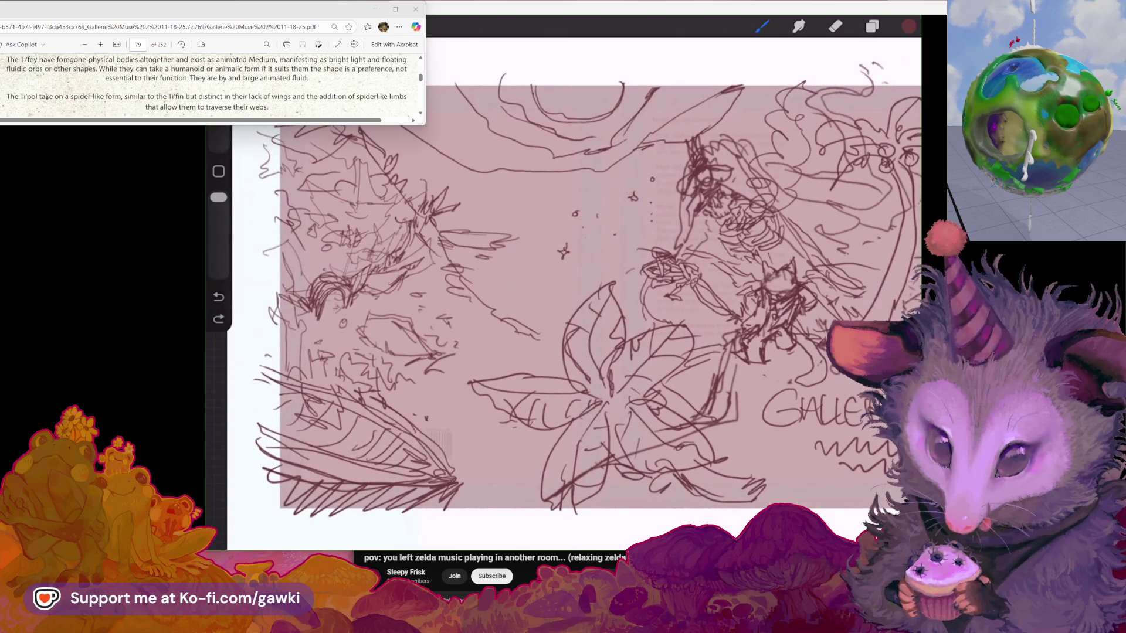
scroll(563, 293, up, 1)
scroll(562, 294, up, 1)
click(835, 26)
drag(528, 250, 554, 266)
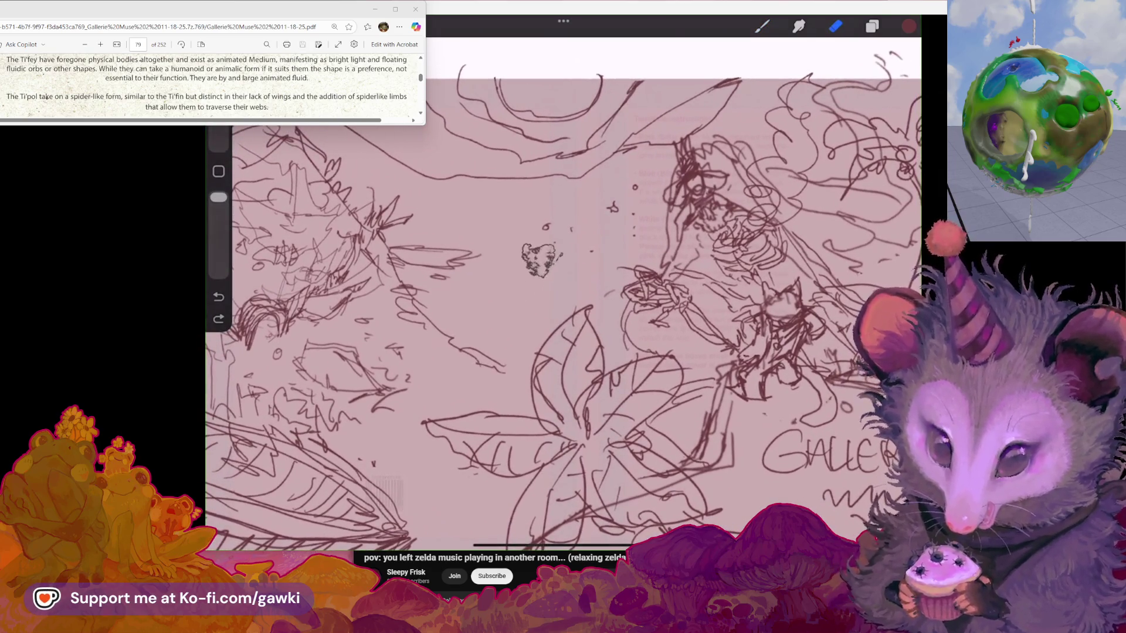
Add a small circle to the sketch and erase stray strokes across the middle
click(762, 26)
drag(451, 200, 455, 206)
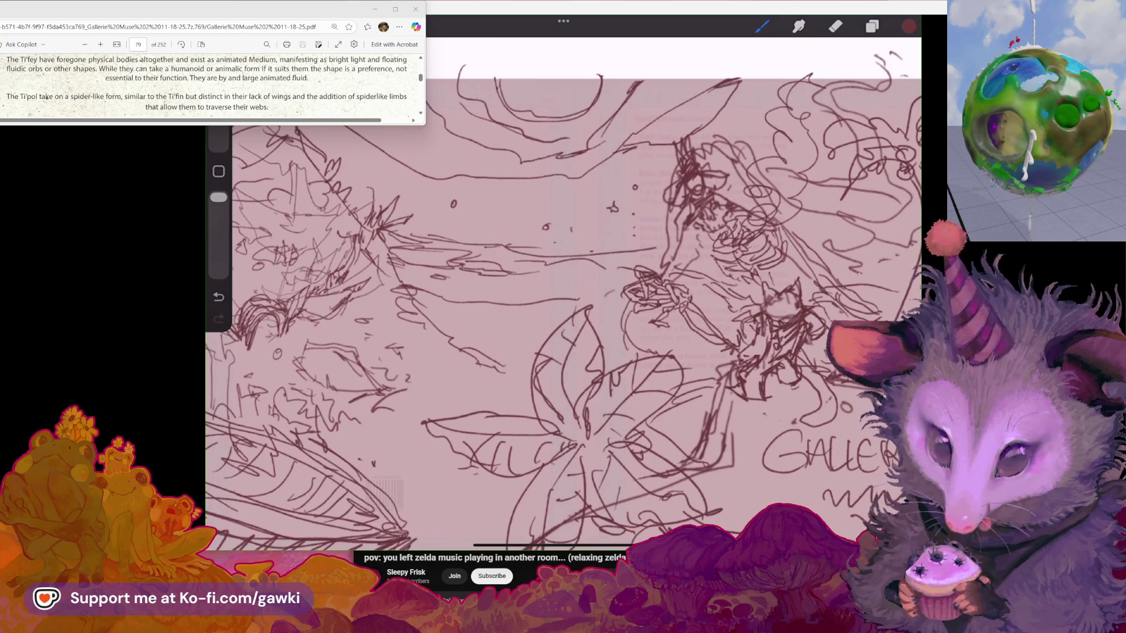
key(e)
drag(540, 255, 621, 252)
Undo a trial middle stroke, erase the scribbled blob, then start a bottom-edge flower
key(b)
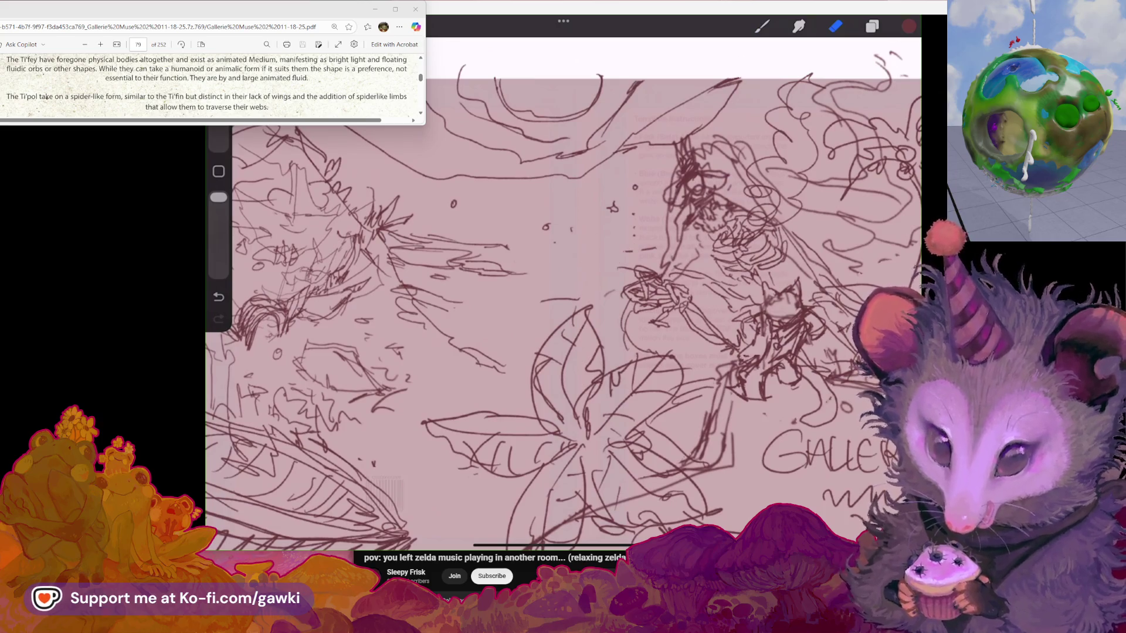
drag(525, 256, 648, 249)
key(ctrl+z)
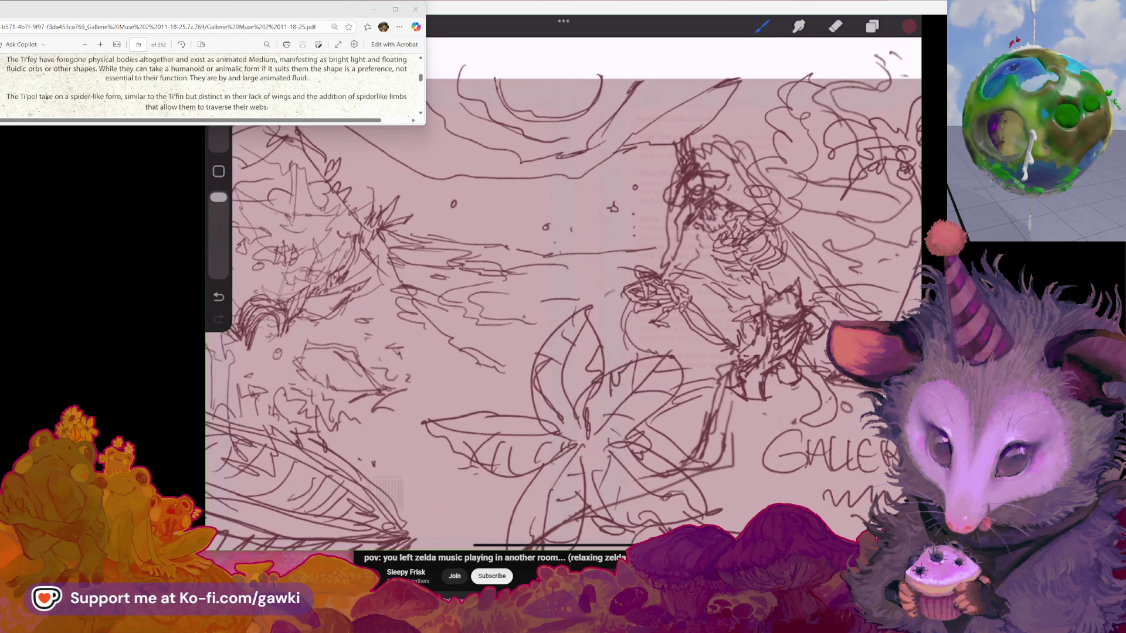
click(835, 26)
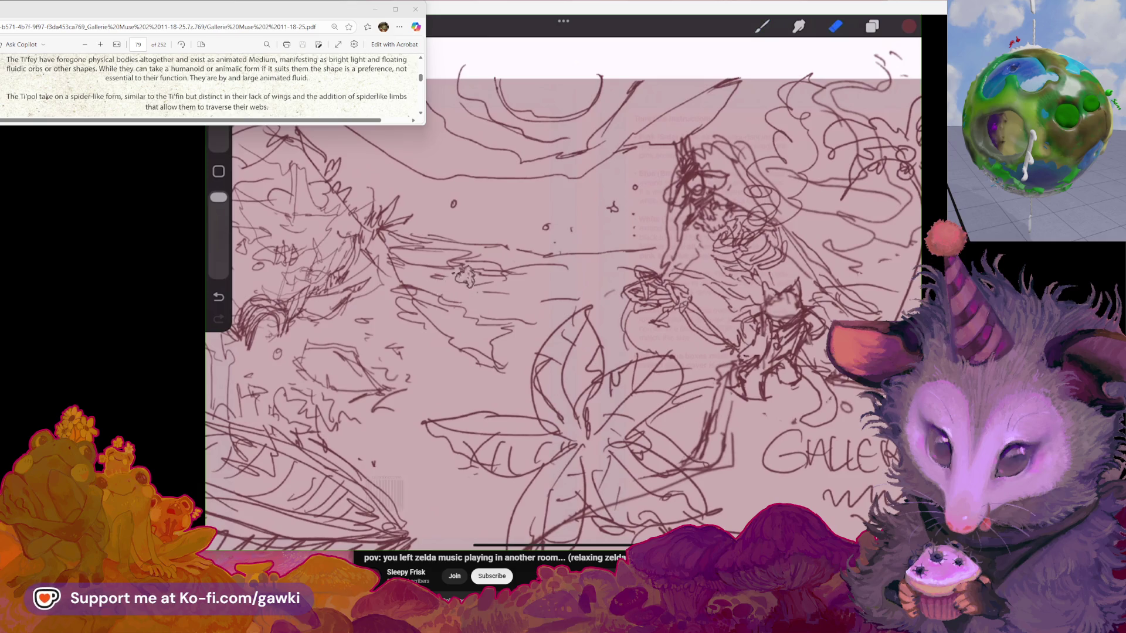
mouse_move(451, 258)
mouse_down()
mouse_move(478, 279)
mouse_move(563, 299)
mouse_up()
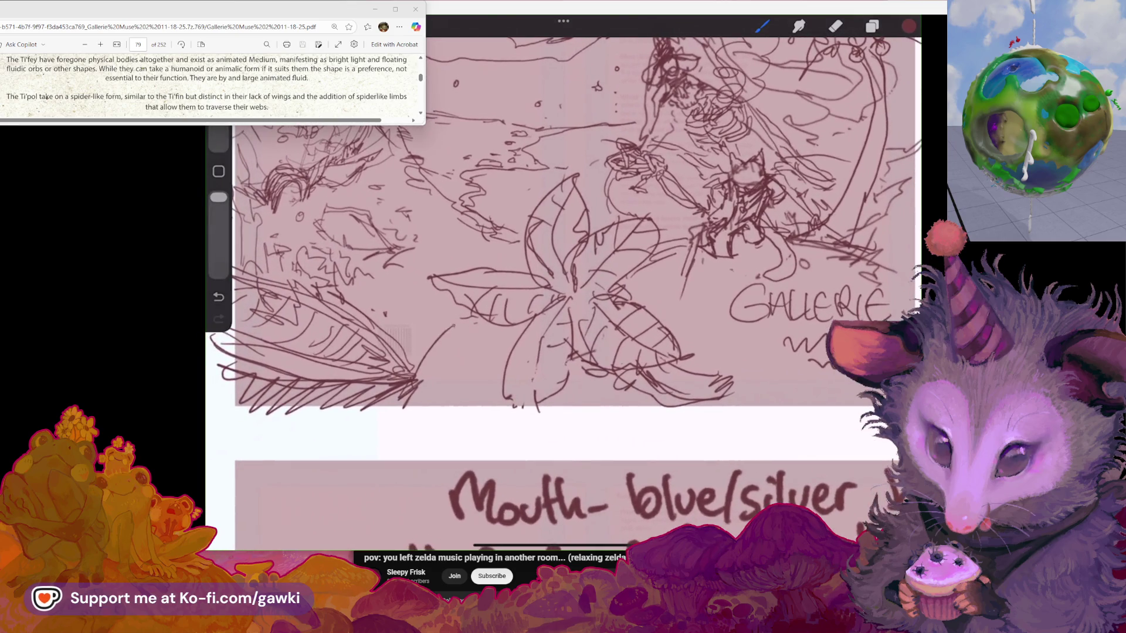
drag(490, 355, 497, 378)
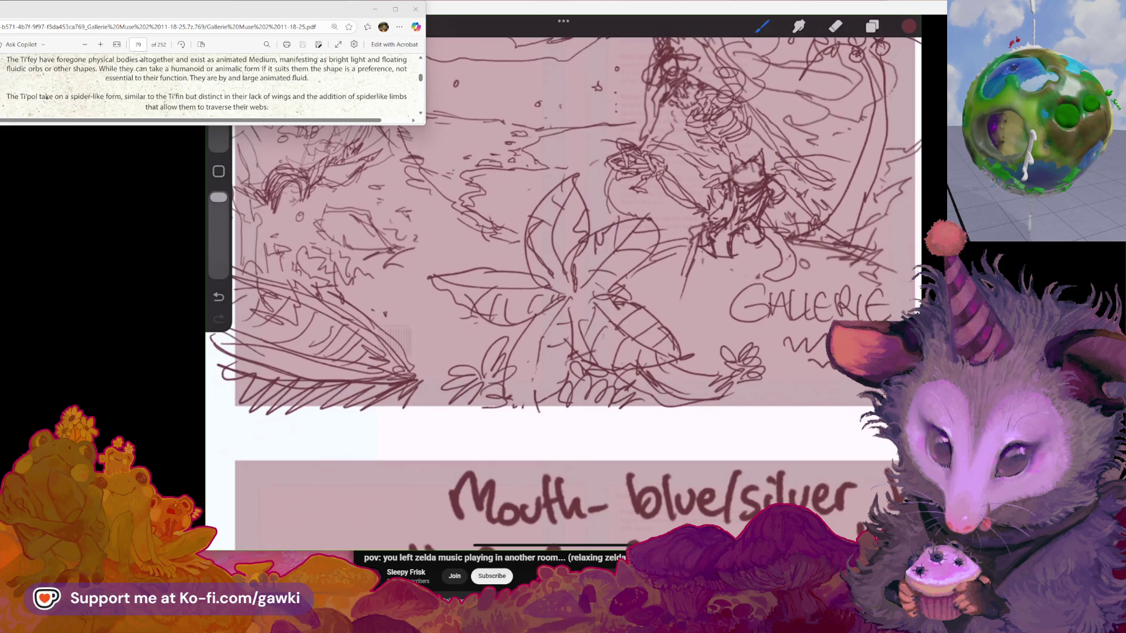
Sketch a small flower with a tall stem and curly head near the panel's bottom
mouse_move(423, 367)
mouse_down()
mouse_move(431, 356)
mouse_move(482, 398)
mouse_up()
scroll(562, 293, up, 2)
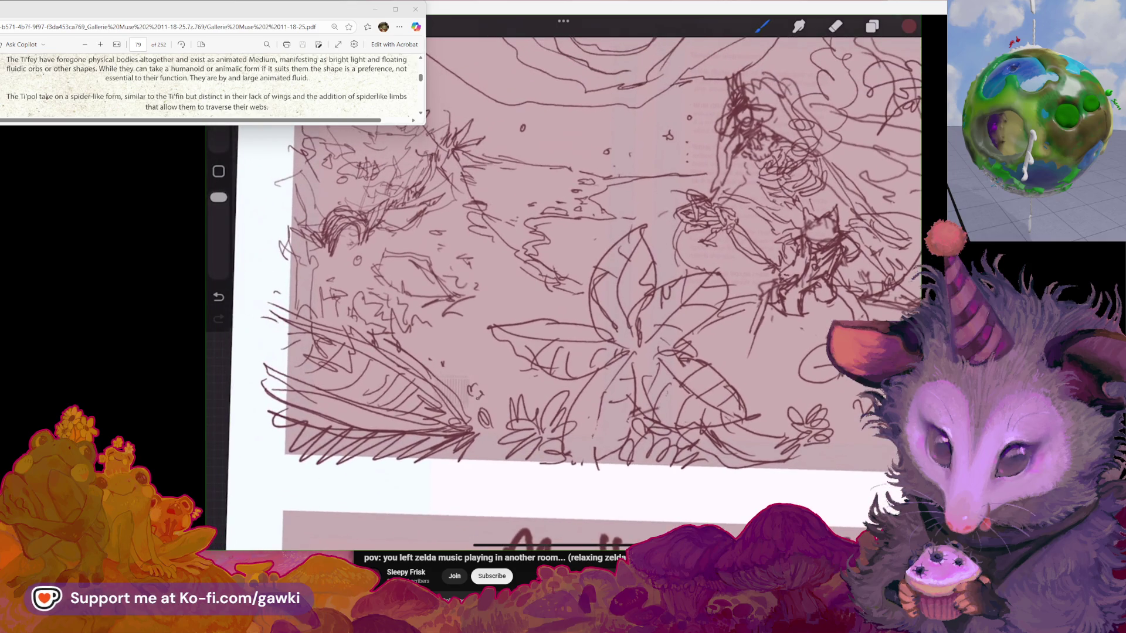
key(ctrl+z)
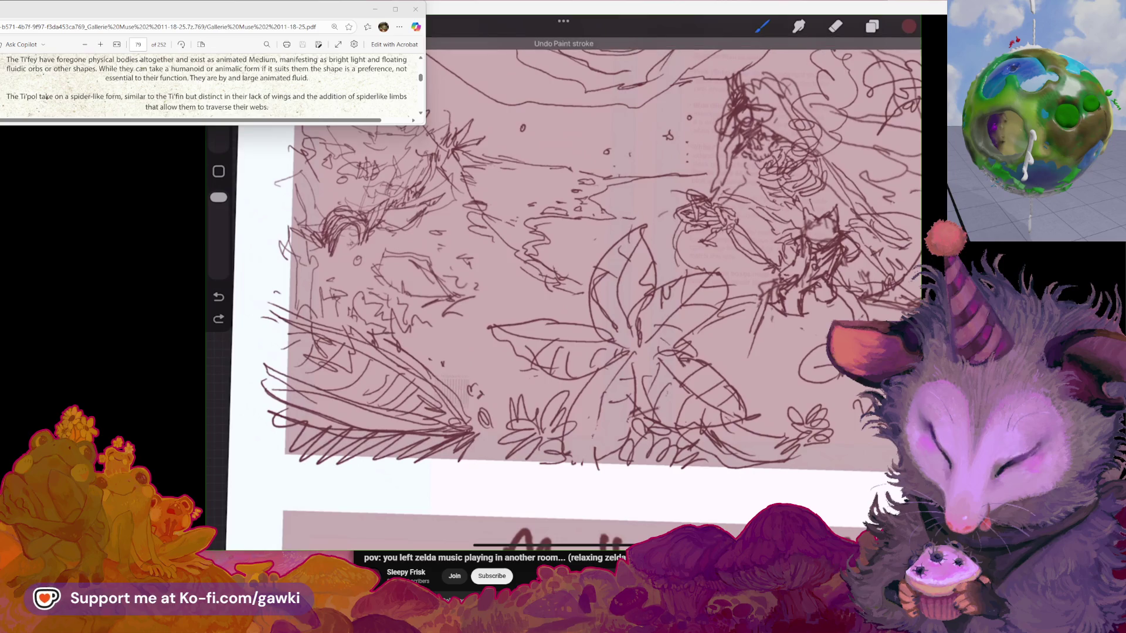
drag(463, 309, 457, 380)
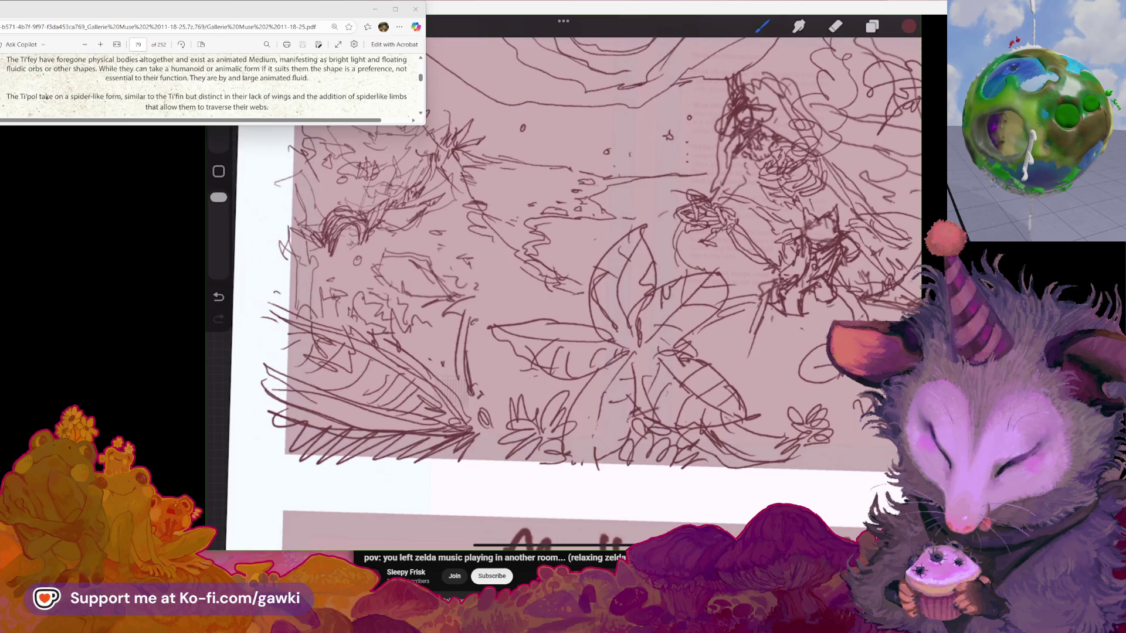
drag(492, 321, 474, 288)
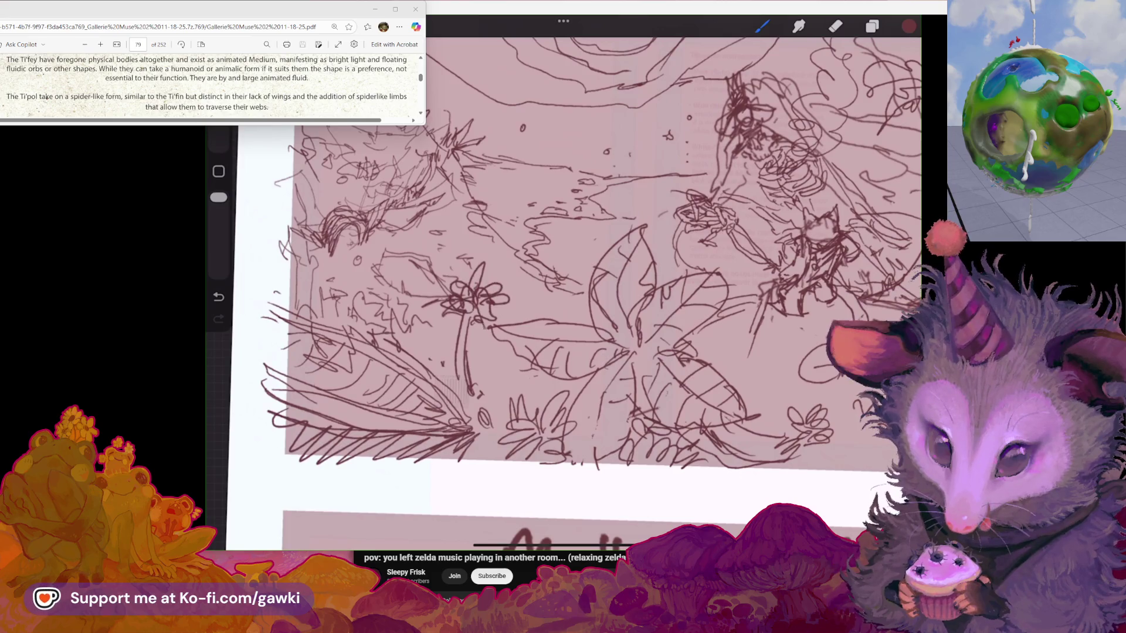
scroll(563, 293, down, 3)
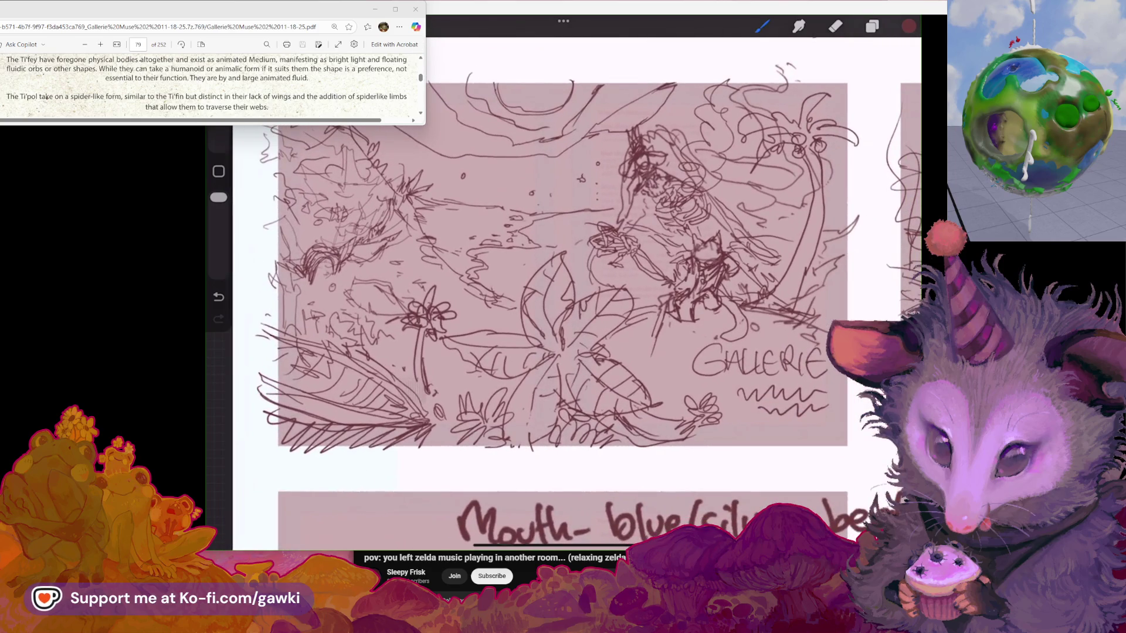
Add short strokes beside the small flower and draw a small looping flower on a stem
scroll(410, 275, up, 3)
scroll(411, 275, up, 2)
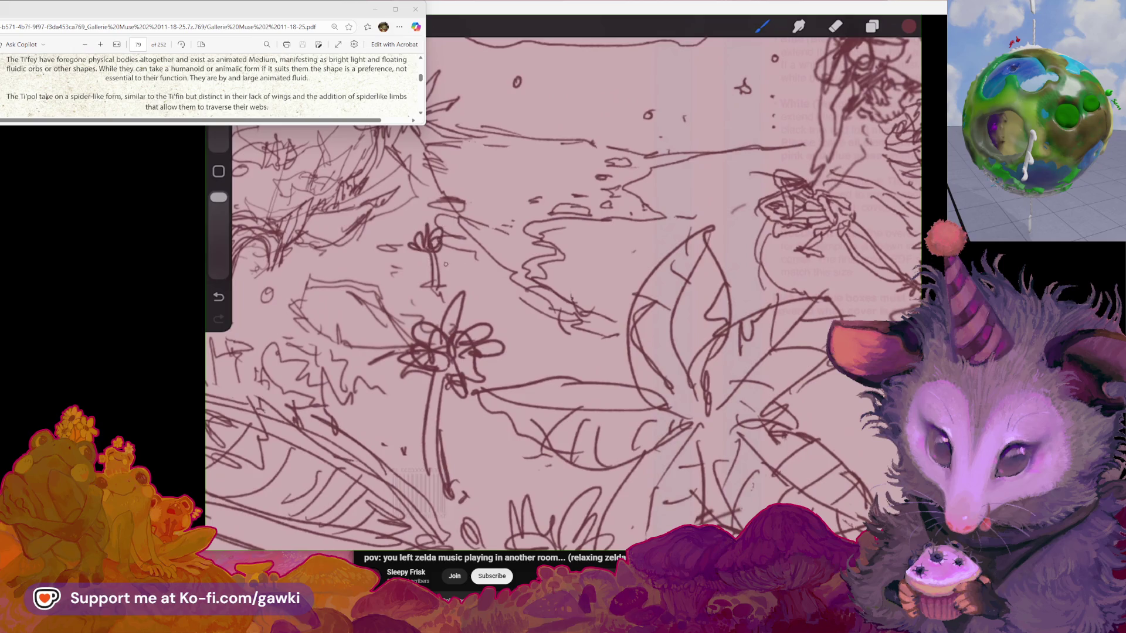
drag(450, 263, 473, 254)
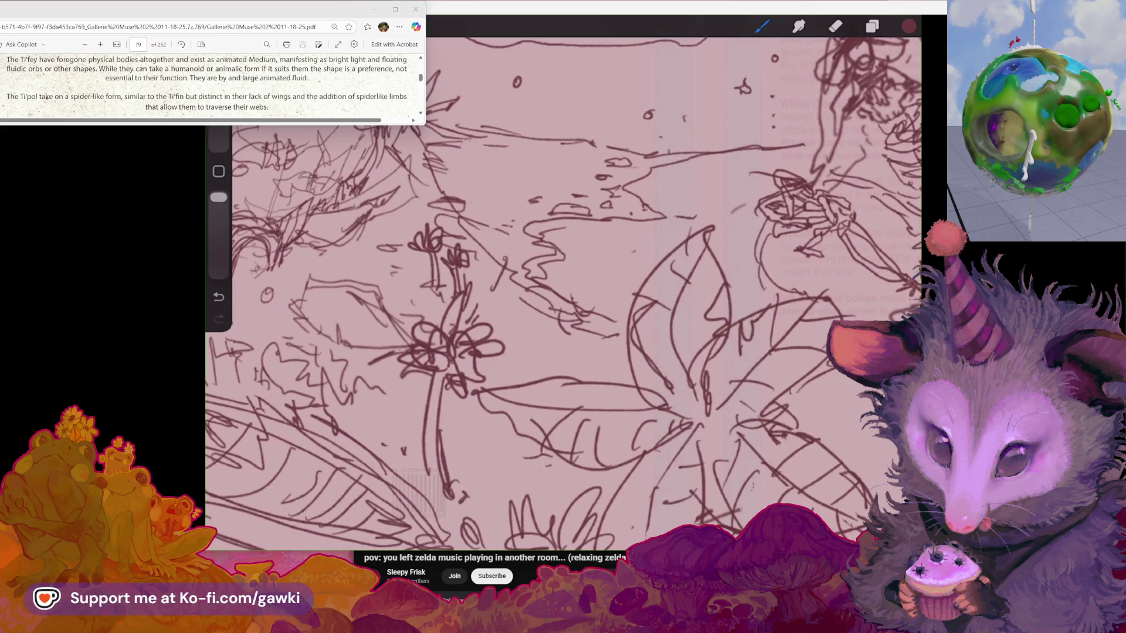
drag(493, 287, 508, 258)
drag(505, 257, 516, 246)
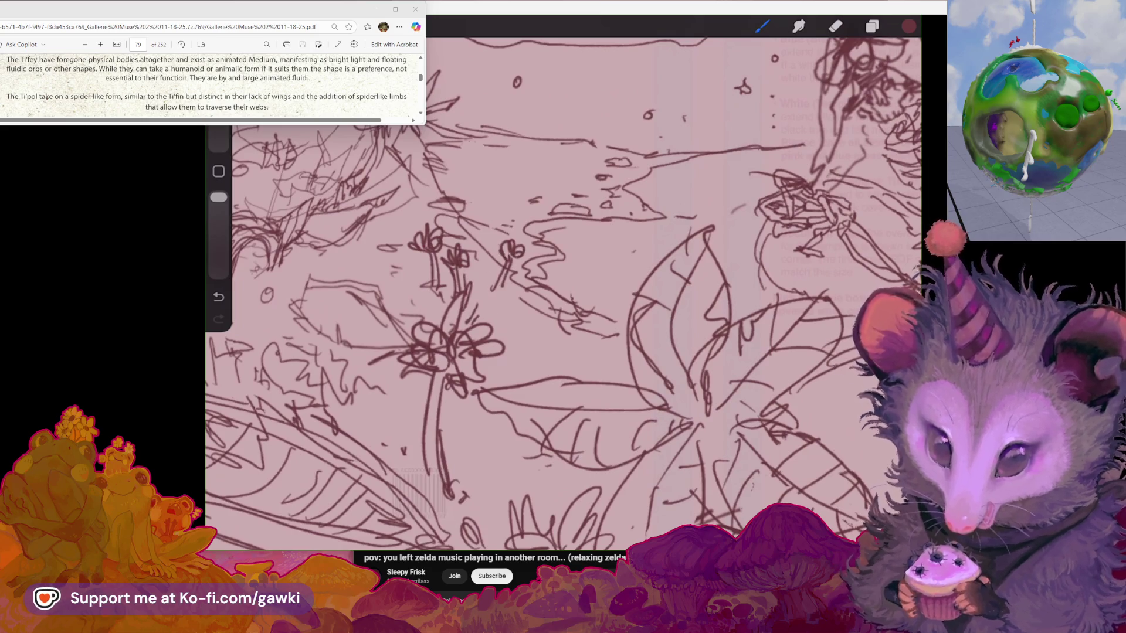
drag(449, 185, 455, 173)
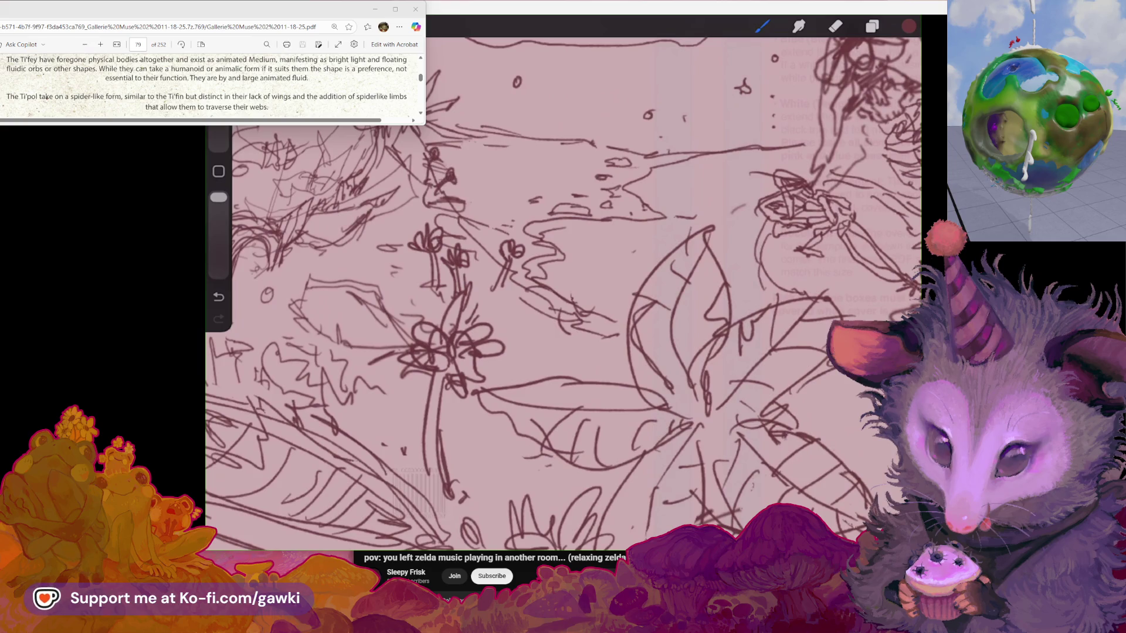
Draw another flower with a small mark in the lower-left cluster
scroll(500, 299, down, 5)
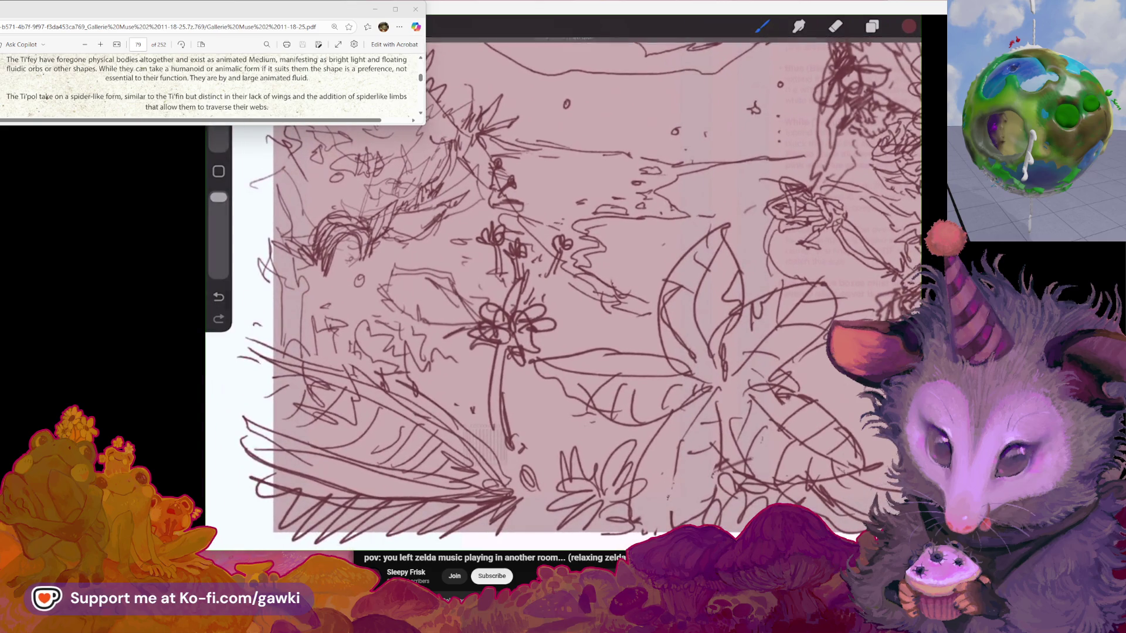
drag(441, 358, 443, 384)
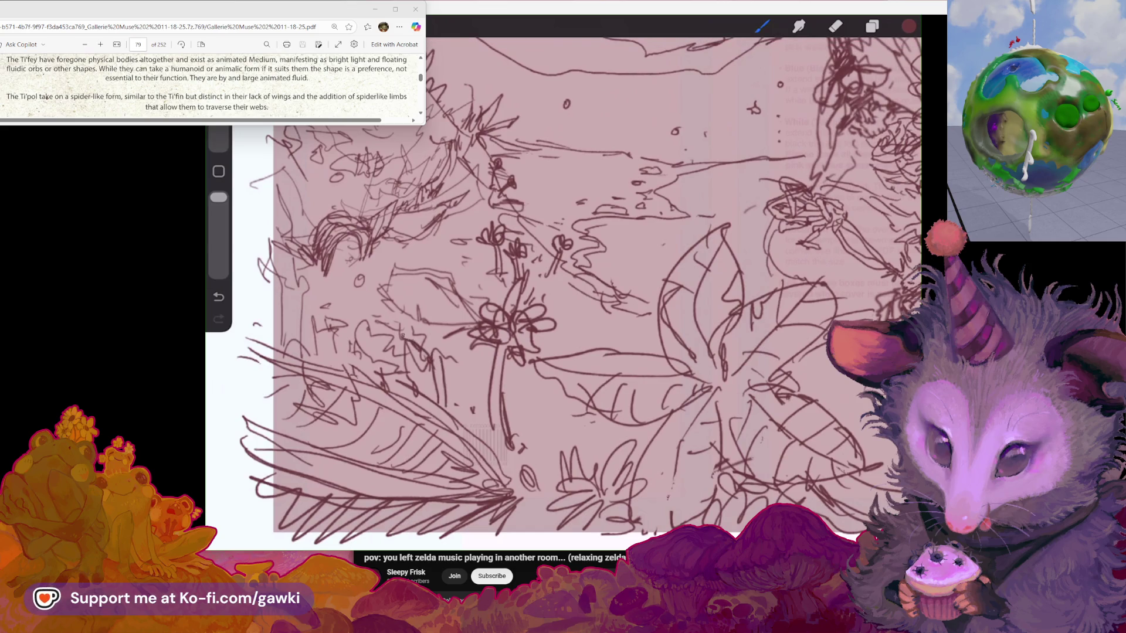
mouse_move(422, 301)
mouse_down()
mouse_move(458, 352)
mouse_move(400, 359)
mouse_up()
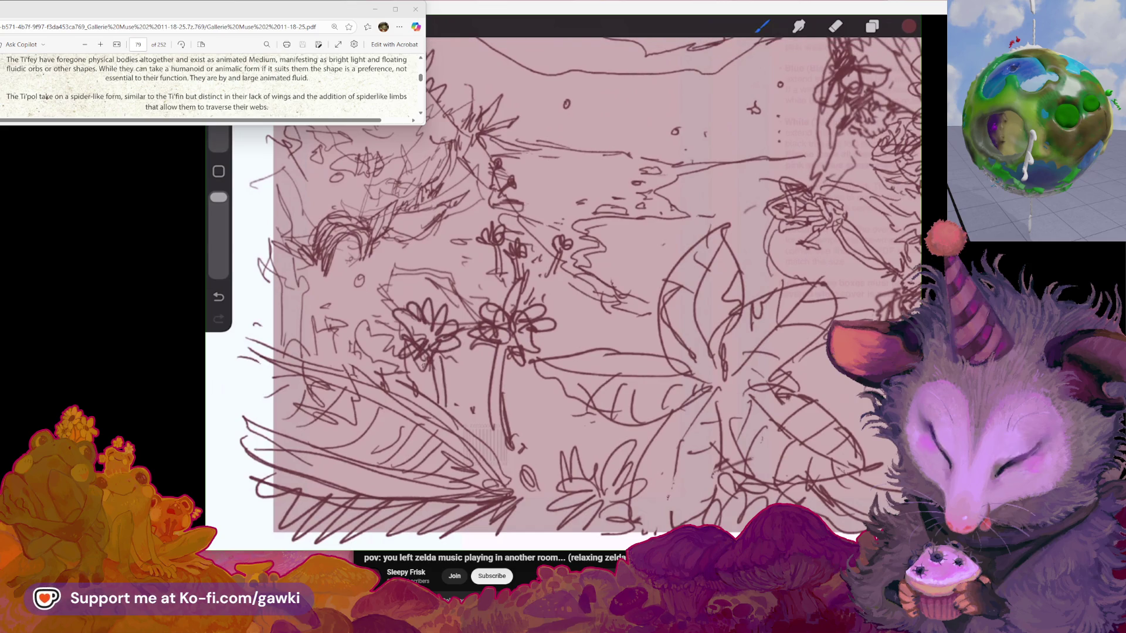
scroll(563, 293, down, 5)
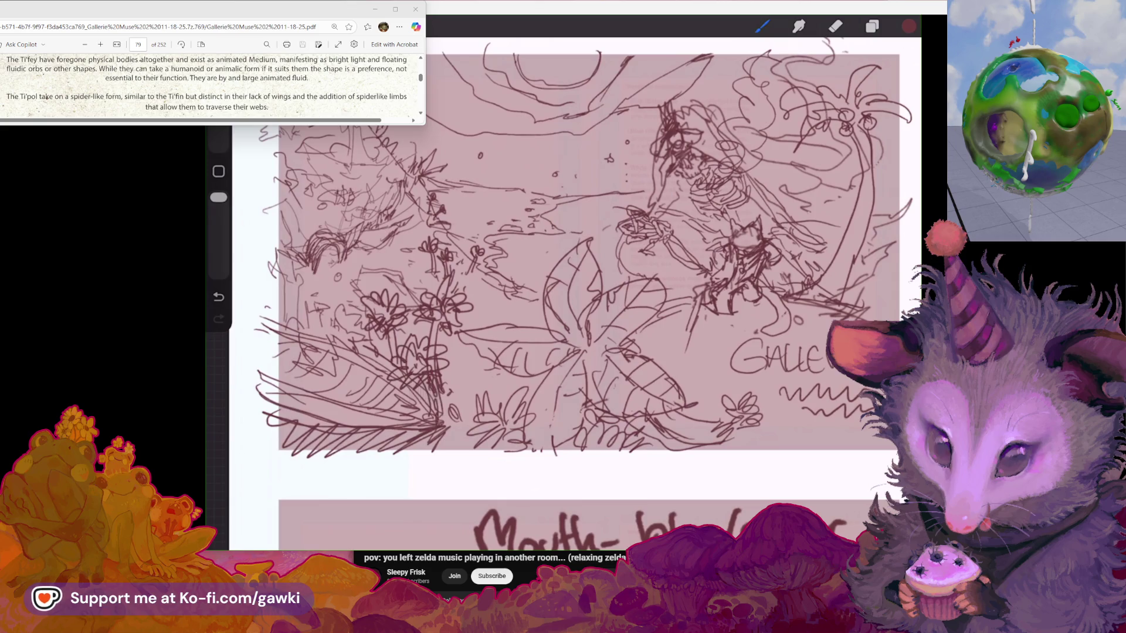
Zoom and pan across the thumbnail page to reach the tiger-and-cat panel
scroll(563, 293, down, 2)
scroll(563, 293, up, 2)
scroll(563, 293, up, 1)
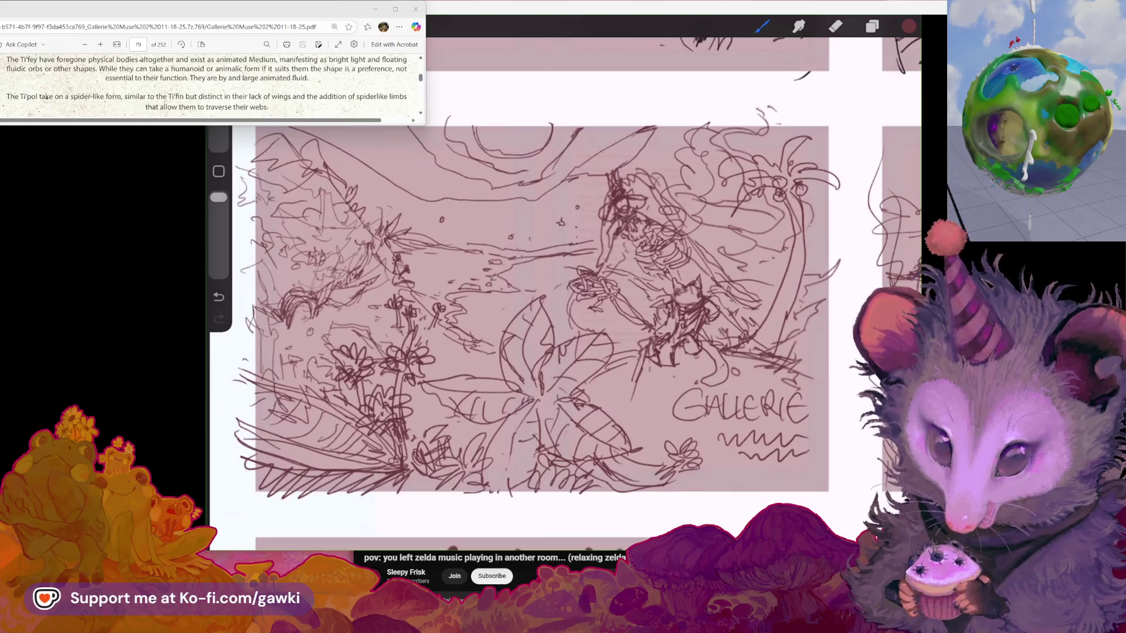
scroll(563, 293, up, 2)
scroll(527, 329, up, 1)
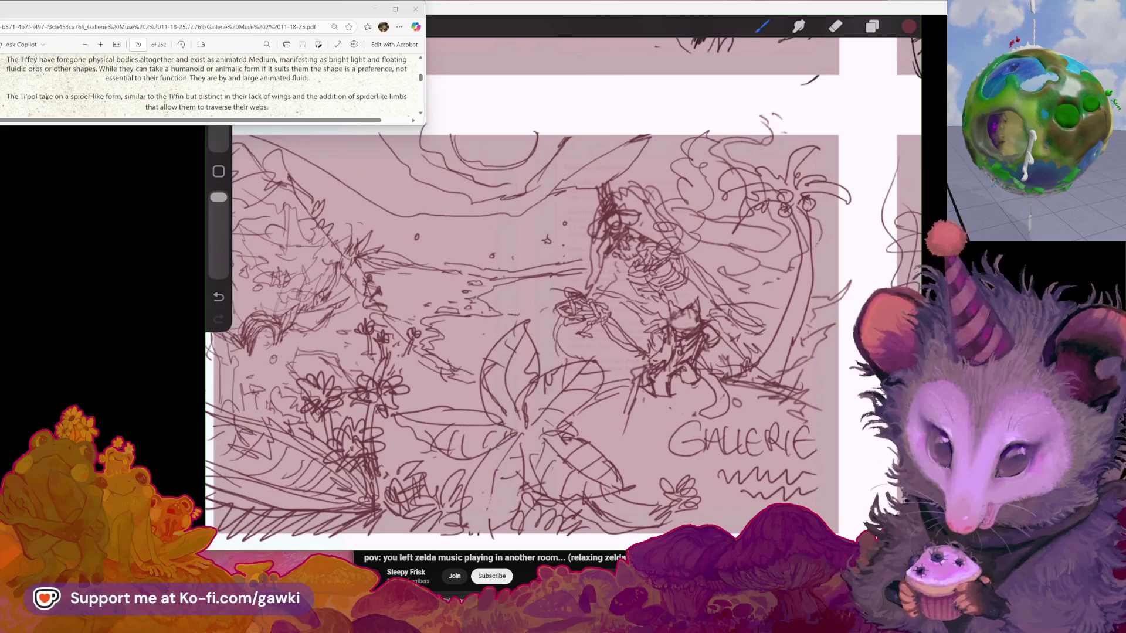
scroll(563, 293, down, 2)
scroll(562, 293, down, 2)
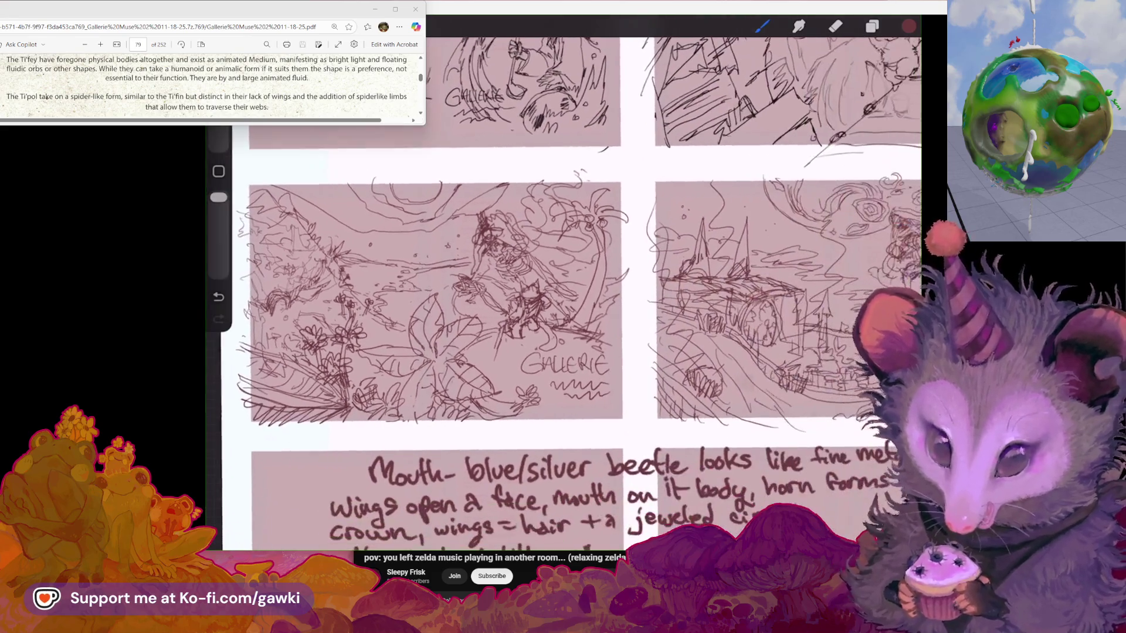
scroll(562, 293, down, 2)
scroll(562, 293, down, 2)
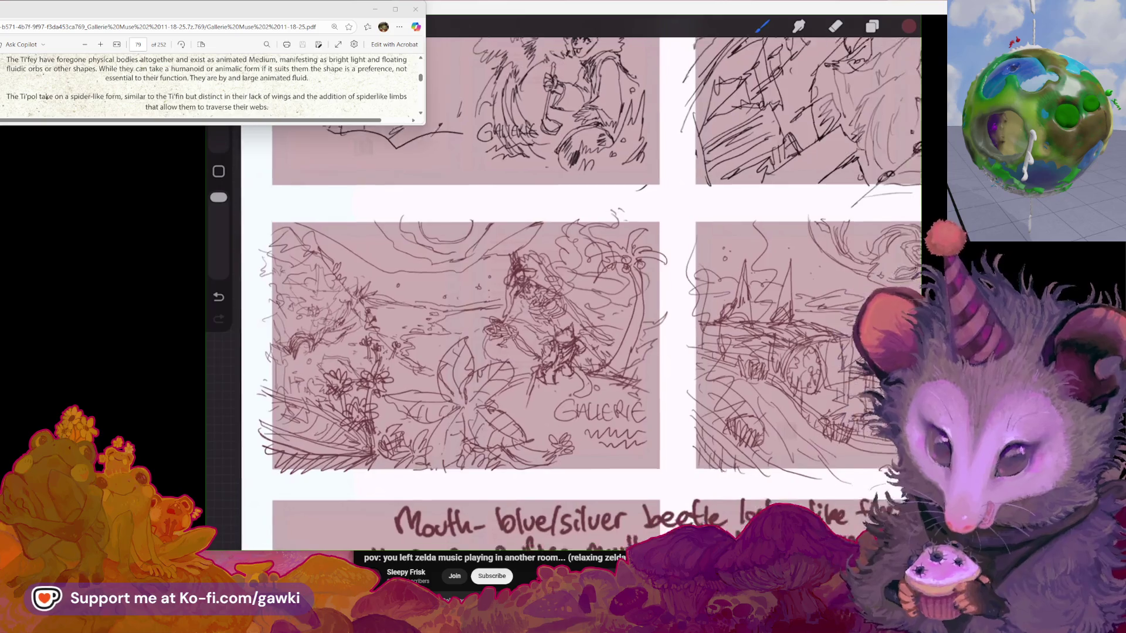
scroll(563, 293, up, 2)
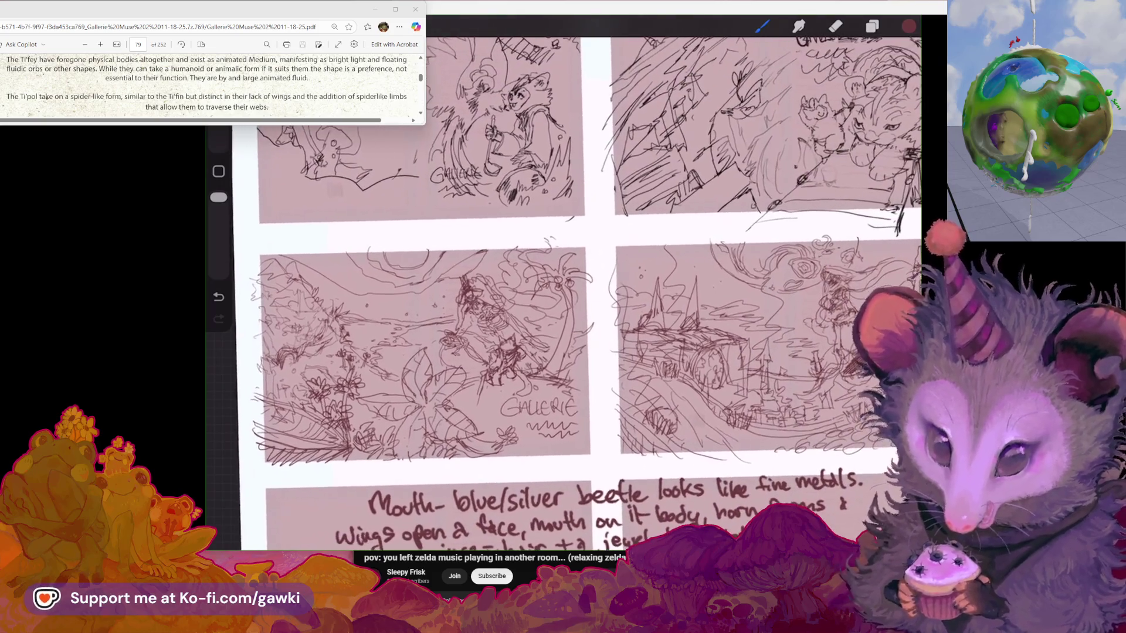
scroll(562, 293, right, 3)
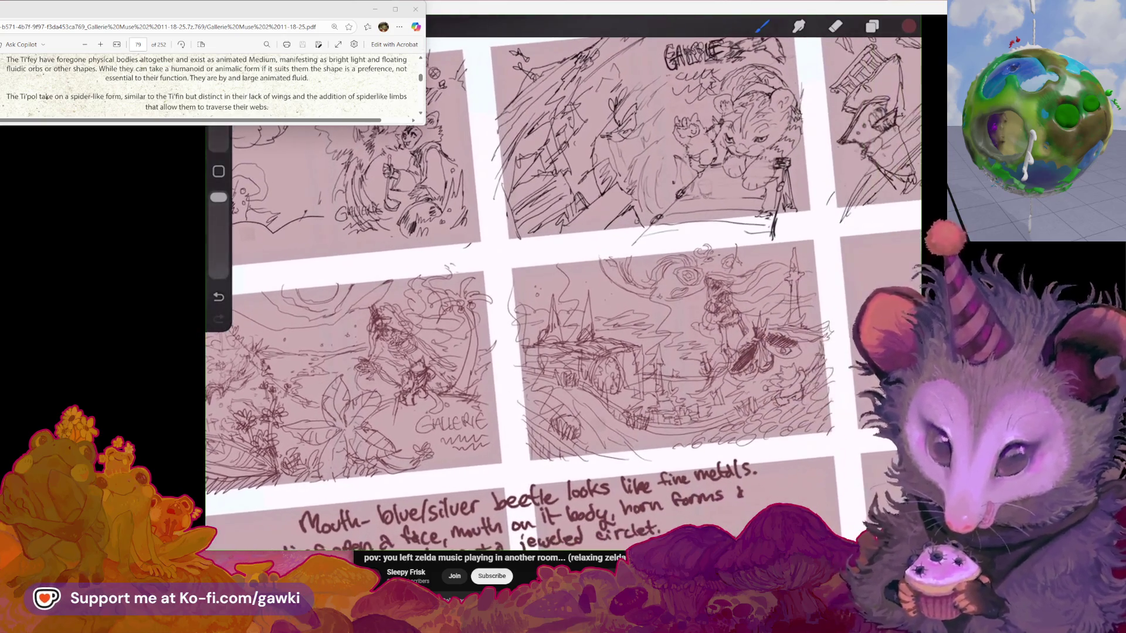
scroll(562, 293, right, 5)
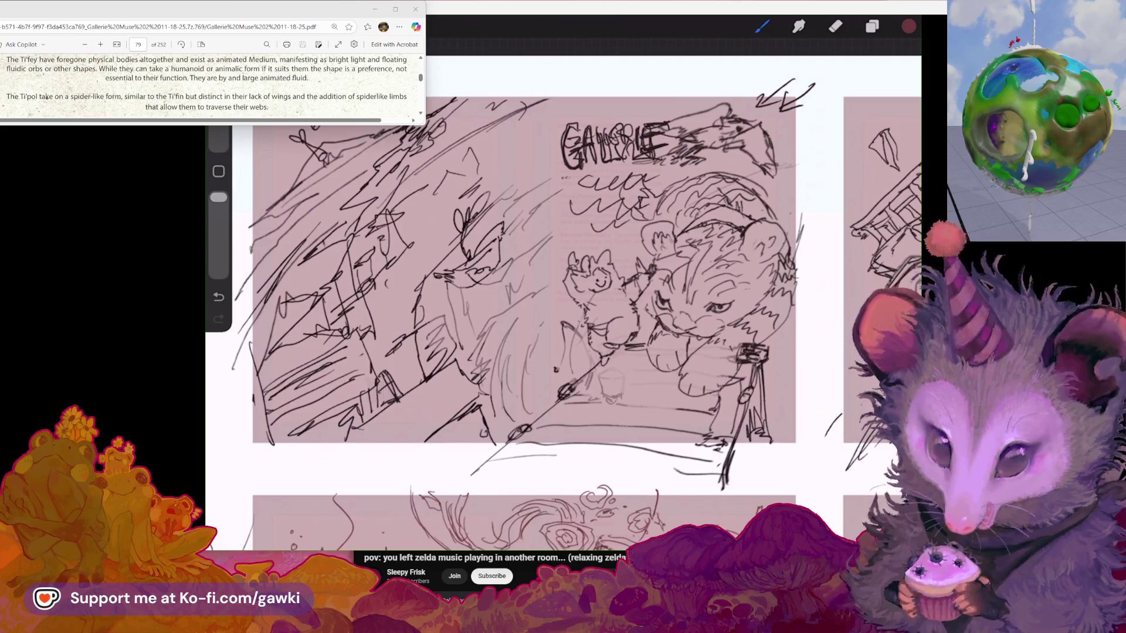
Zoom in and out on the canvas to frame the GALLERIE panel beside the castle panel
scroll(562, 293, up, 1)
scroll(563, 293, up, 1)
scroll(563, 293, up, 1)
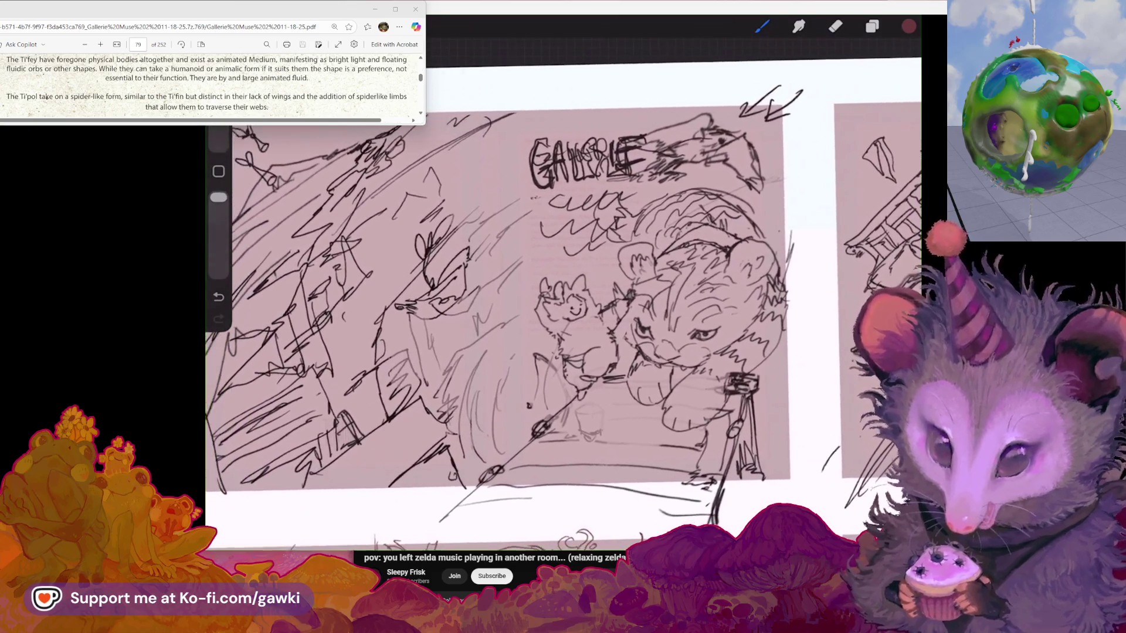
scroll(563, 293, up, 1)
scroll(504, 304, up, 1)
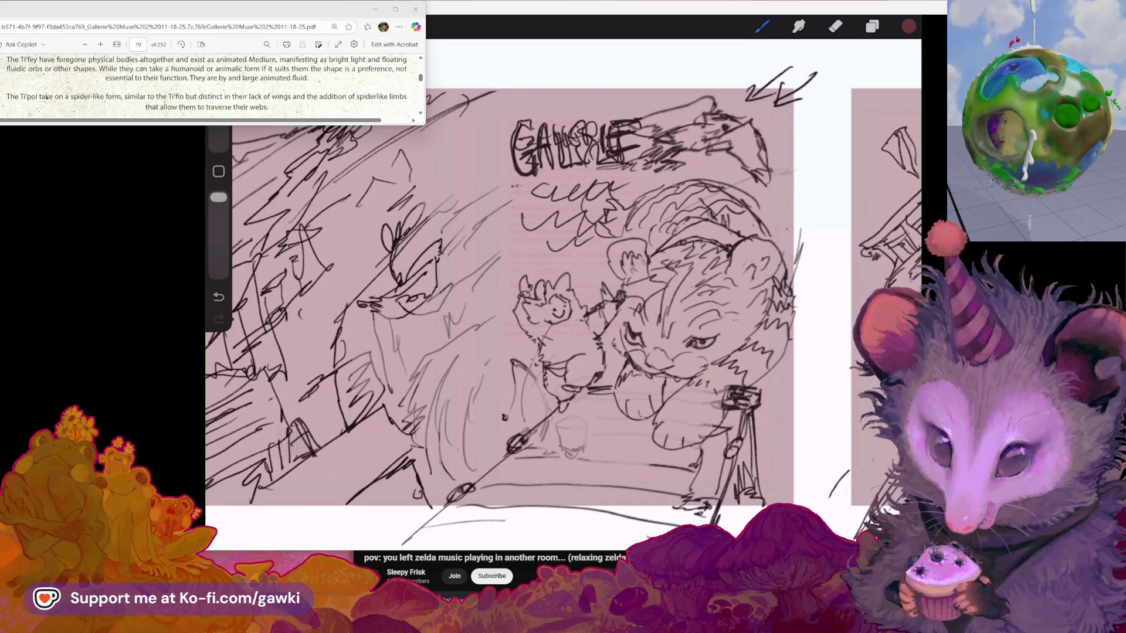
scroll(563, 293, up, 1)
scroll(563, 293, up, 1)
scroll(562, 293, up, 1)
scroll(563, 293, up, 1)
scroll(563, 293, down, 1)
scroll(563, 293, down, 1)
scroll(563, 293, down, 1)
scroll(563, 294, down, 1)
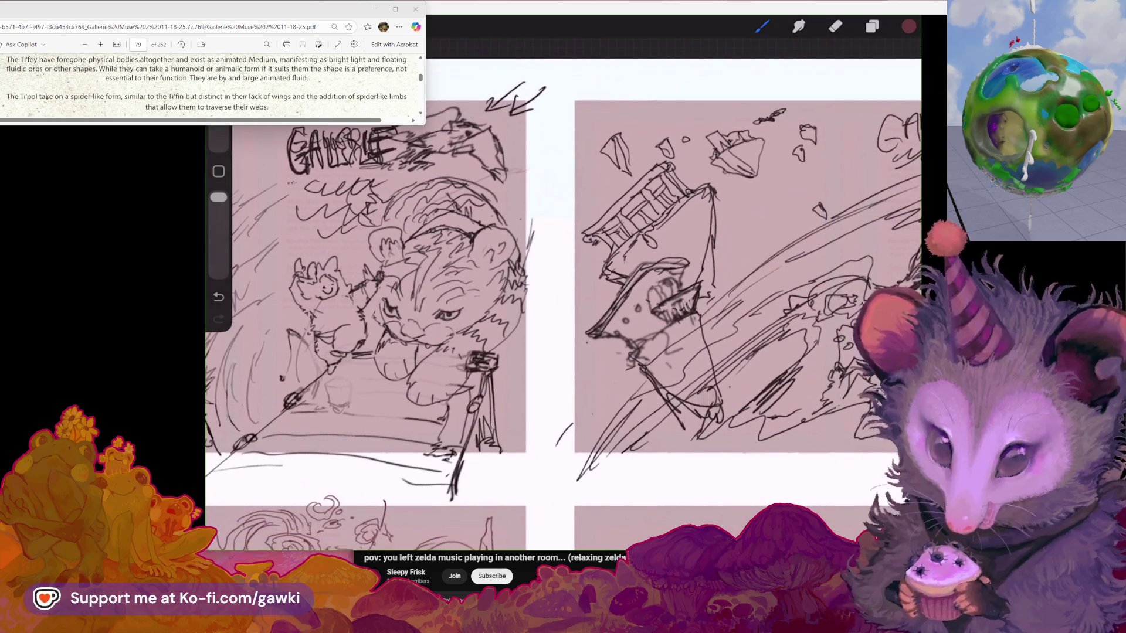
scroll(563, 293, up, 1)
scroll(563, 293, up, 1)
scroll(563, 293, up, 1)
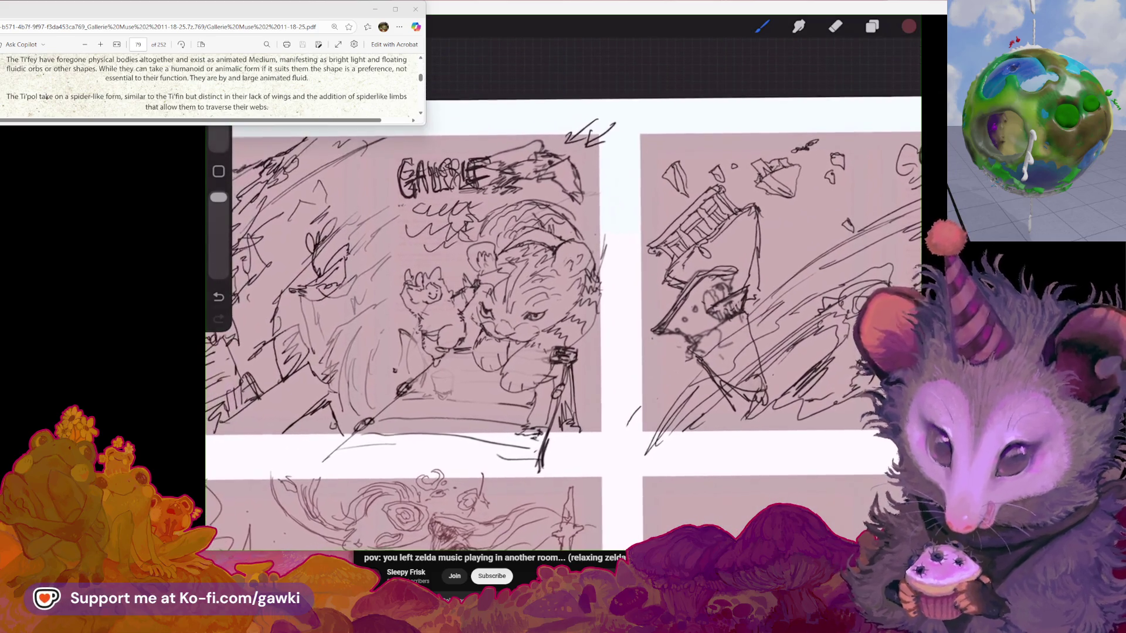
scroll(563, 293, up, 1)
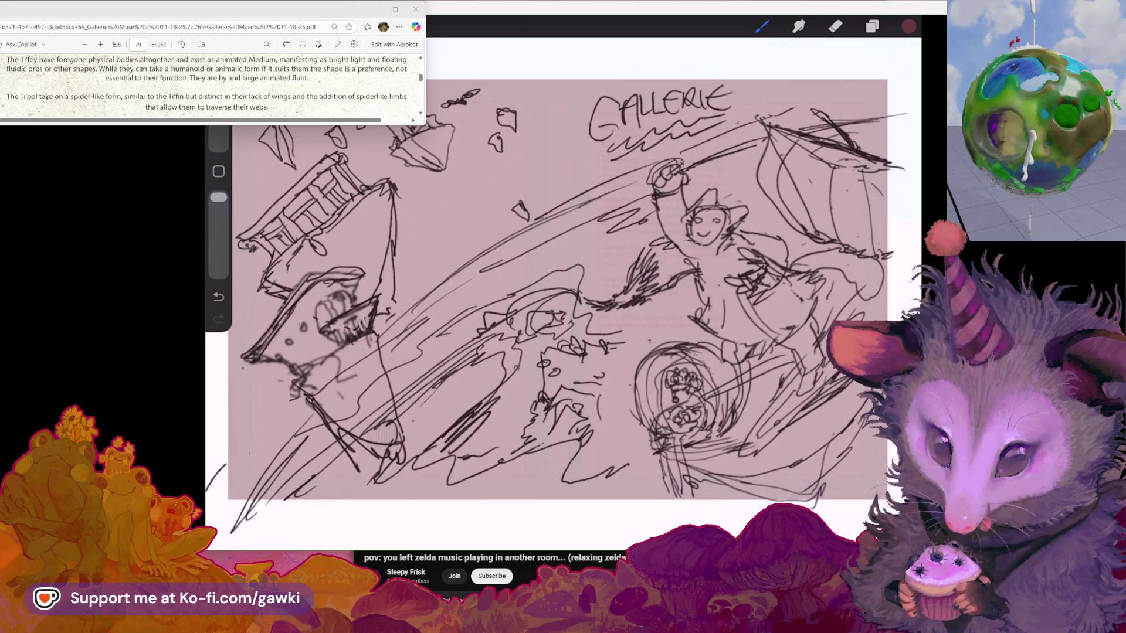
Pan the canvas left so the castle sketch sits between the jungle panel and an empty one
drag(557, 293, 486, 290)
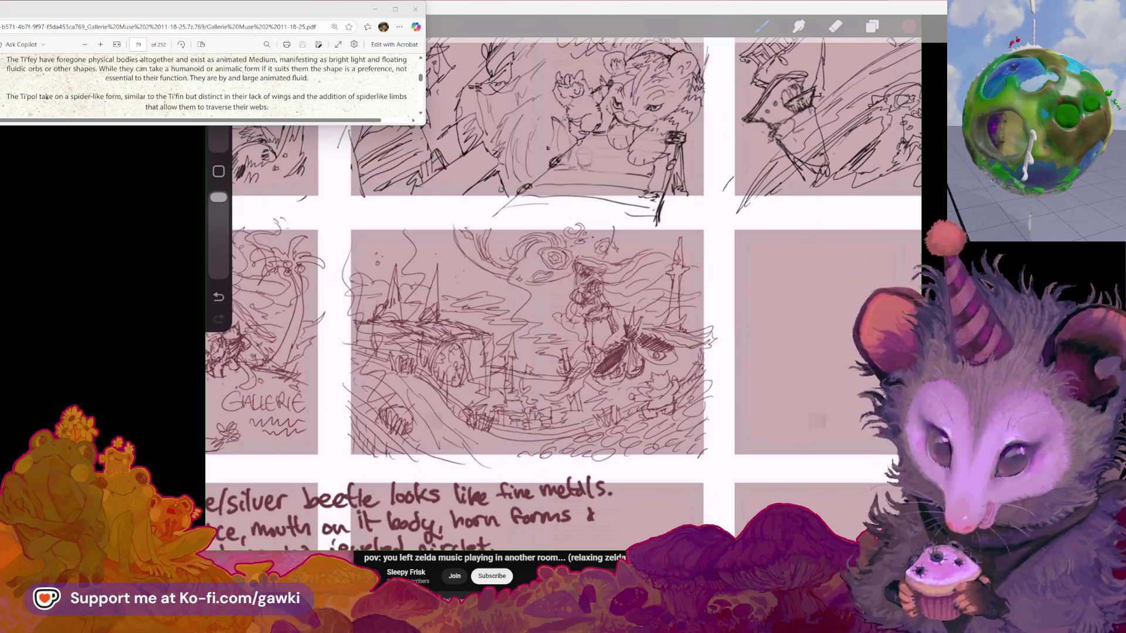
Bring the YouTube music video window to the front, shift it slightly, and add a new tab
key(alt+Tab)
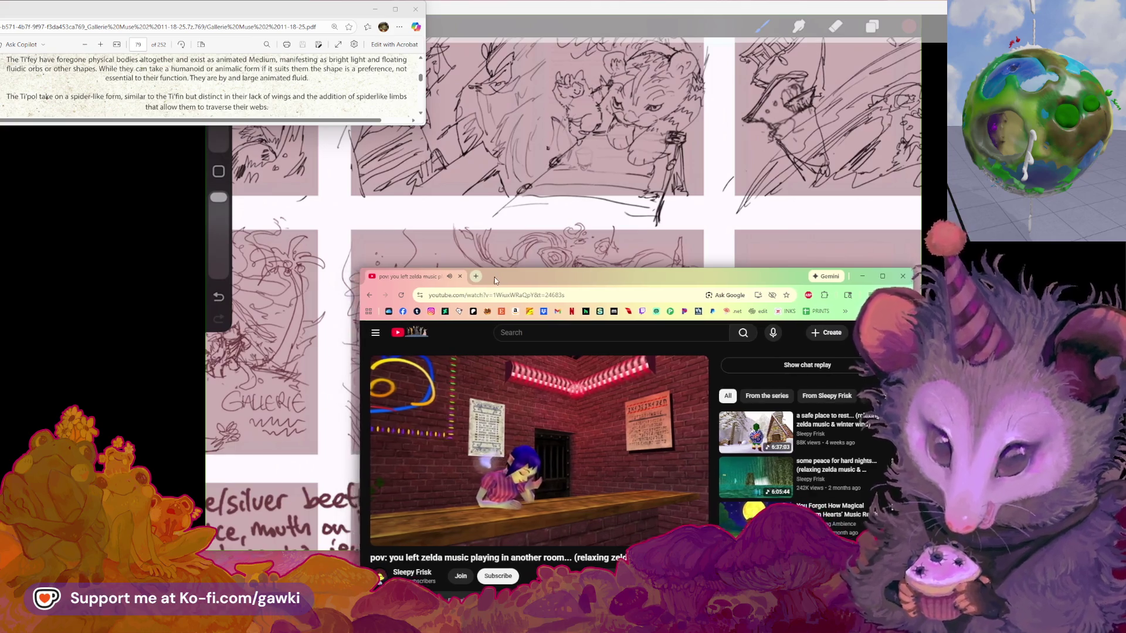
drag(489, 281, 506, 278)
click(487, 273)
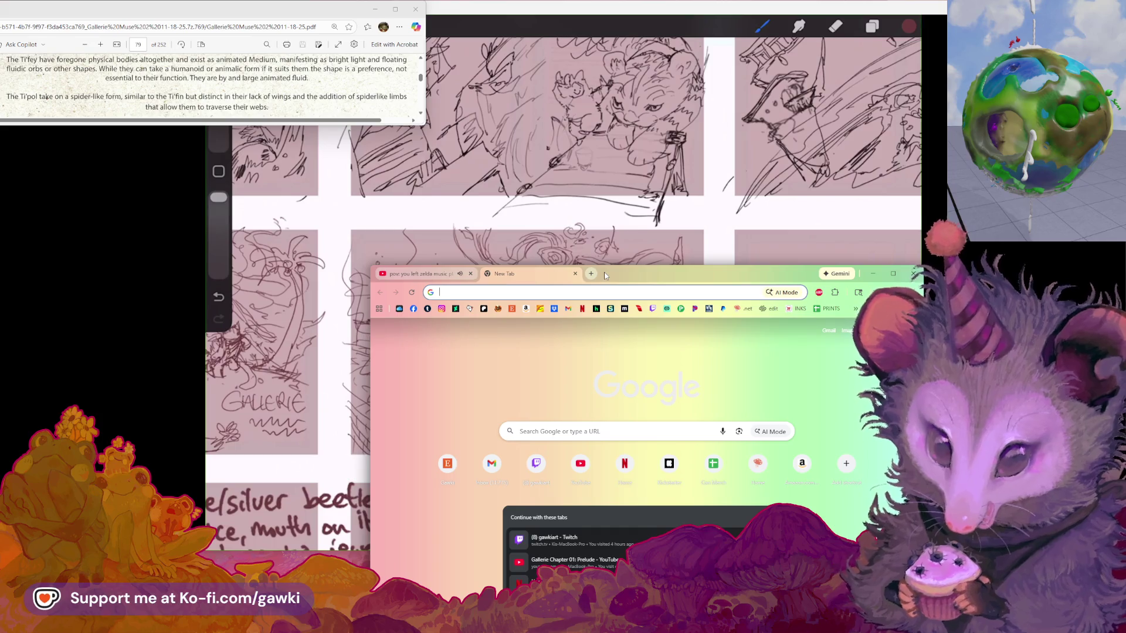
Move the browser window up and left, then close the blank new tab with Ctrl+W
drag(606, 276, 567, 238)
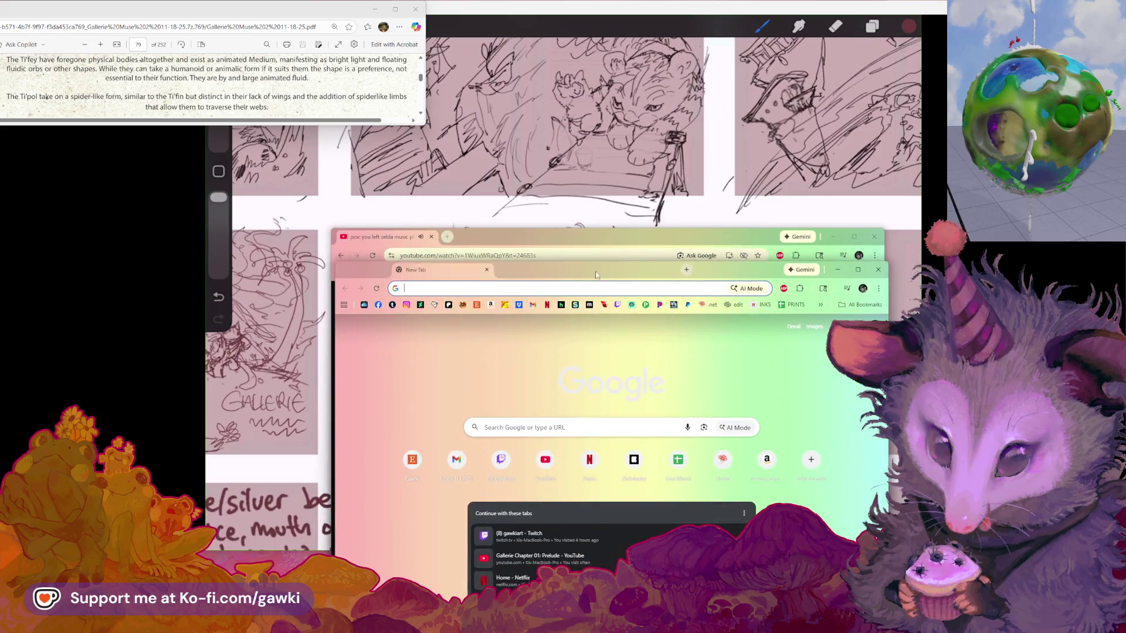
key(ctrl+w)
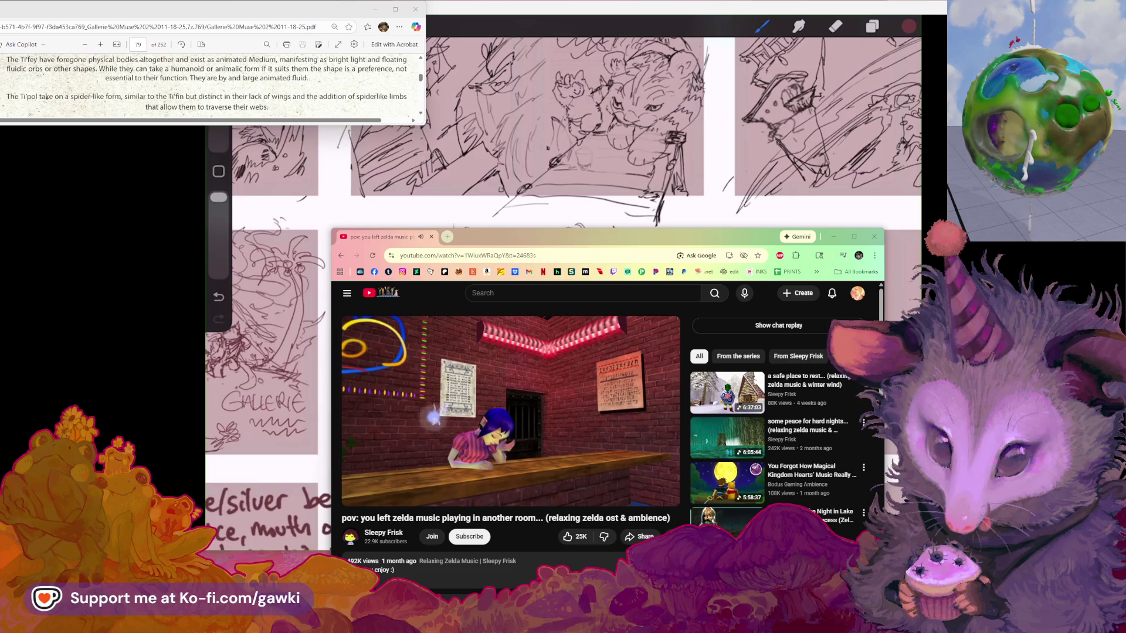